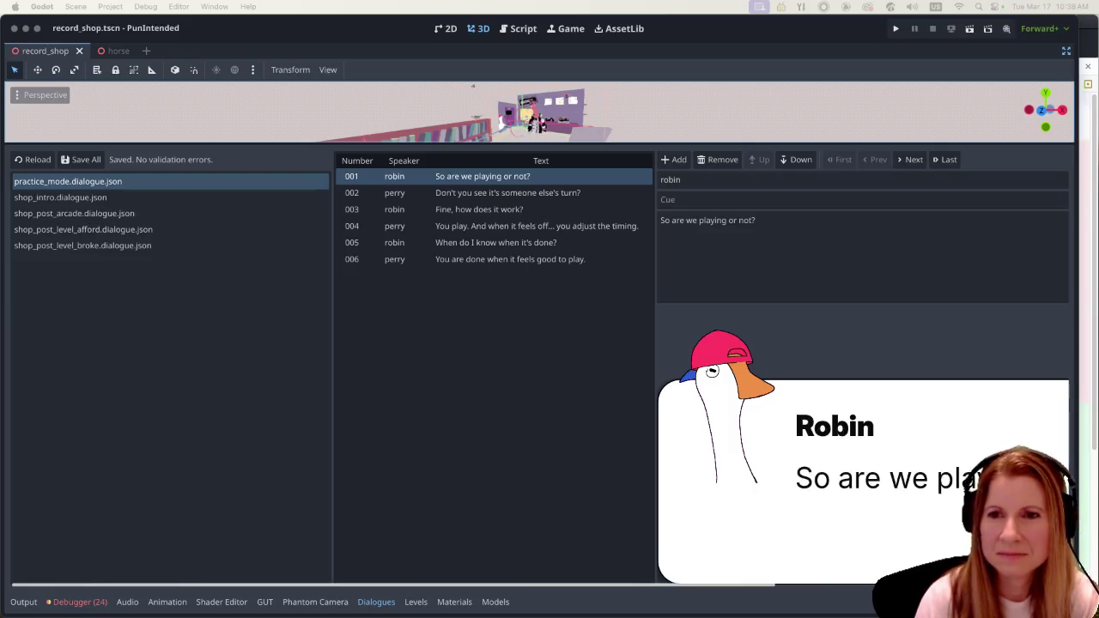
Step through dialogue lines 001 to 004 and place the caret in line 004's timing text.
{"action": "left_click", "coordinate": [828, 249]}
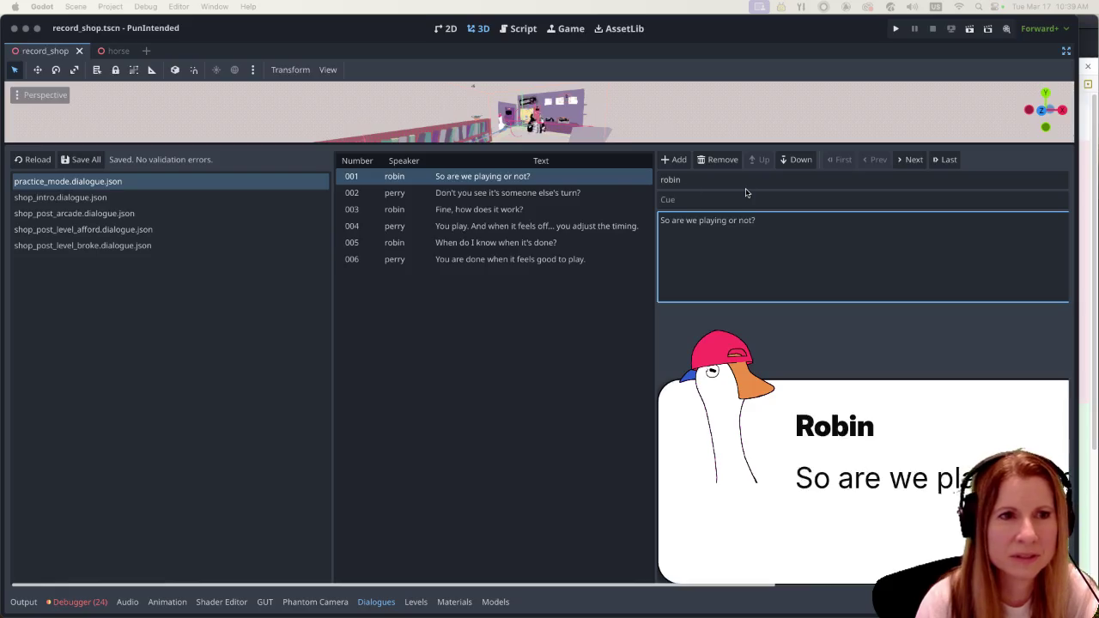
{"action": "left_click", "coordinate": [568, 191]}
{"action": "left_click", "coordinate": [555, 209]}
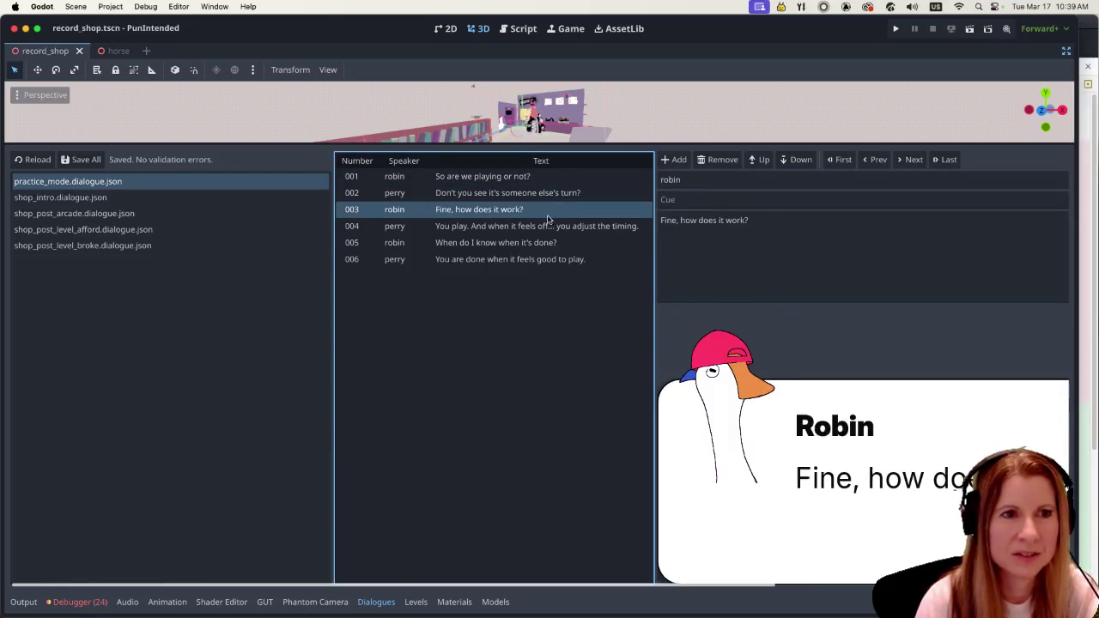
{"action": "left_click", "coordinate": [583, 227]}
{"action": "left_click", "coordinate": [826, 276]}
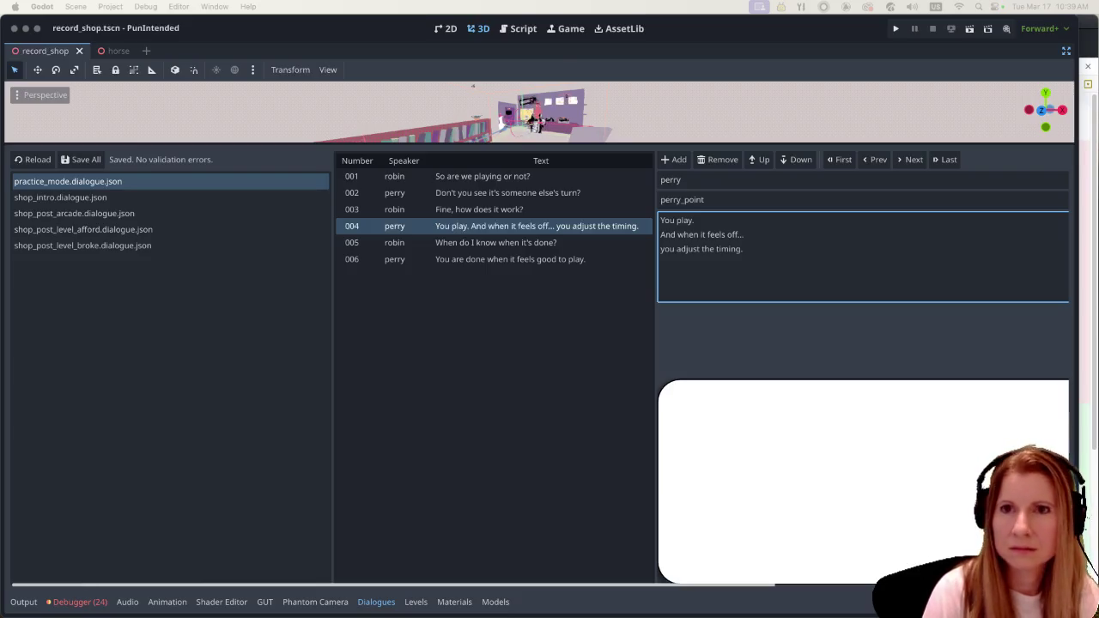
{"action": "key", "text": "super+Tab"}
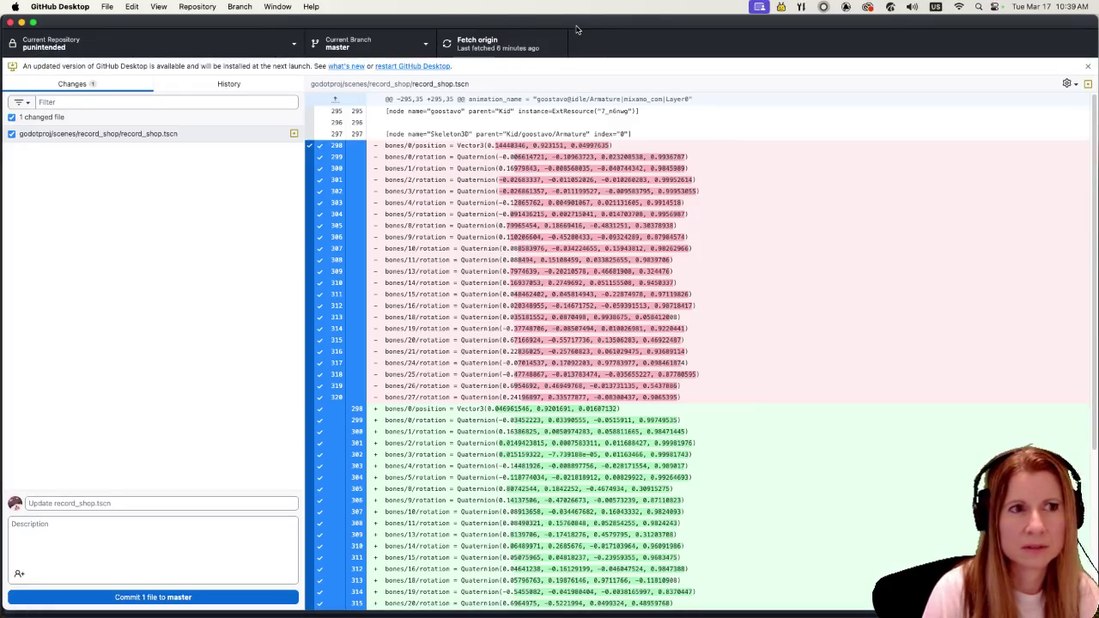
Finish reviewing the record_shop.tscn diff and return to the Godot dialogue editor.
{"action": "mouse_move", "coordinate": [893, 606]}
{"action": "key", "text": "super+Tab"}
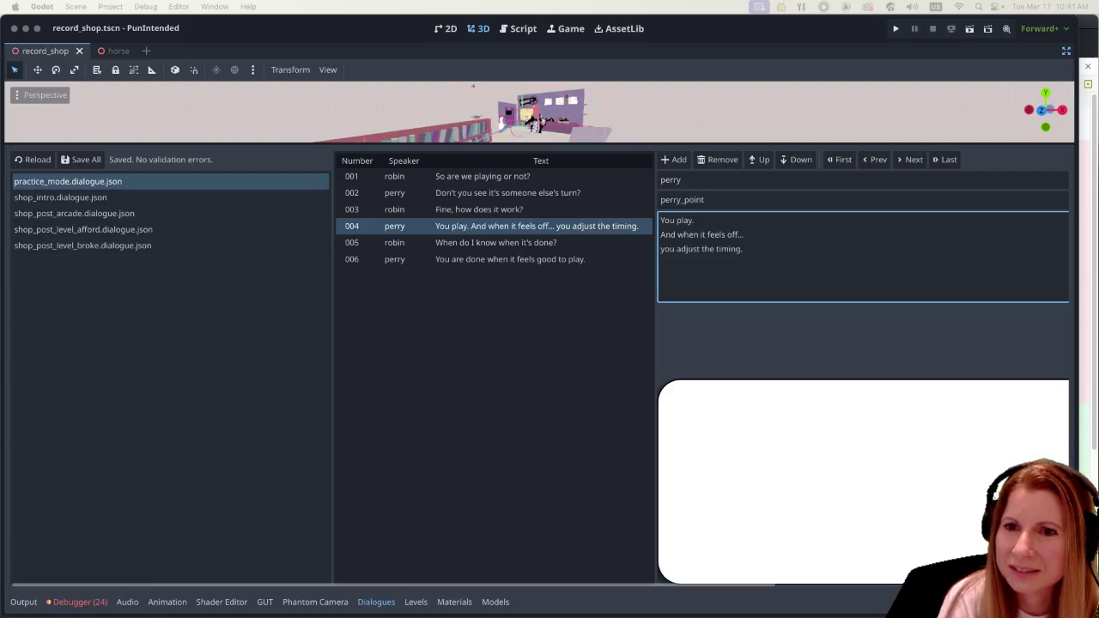
Select line 004's three-line text, from 'You play.' to 'you adjust the timing.'.
{"action": "left_click", "coordinate": [781, 258]}
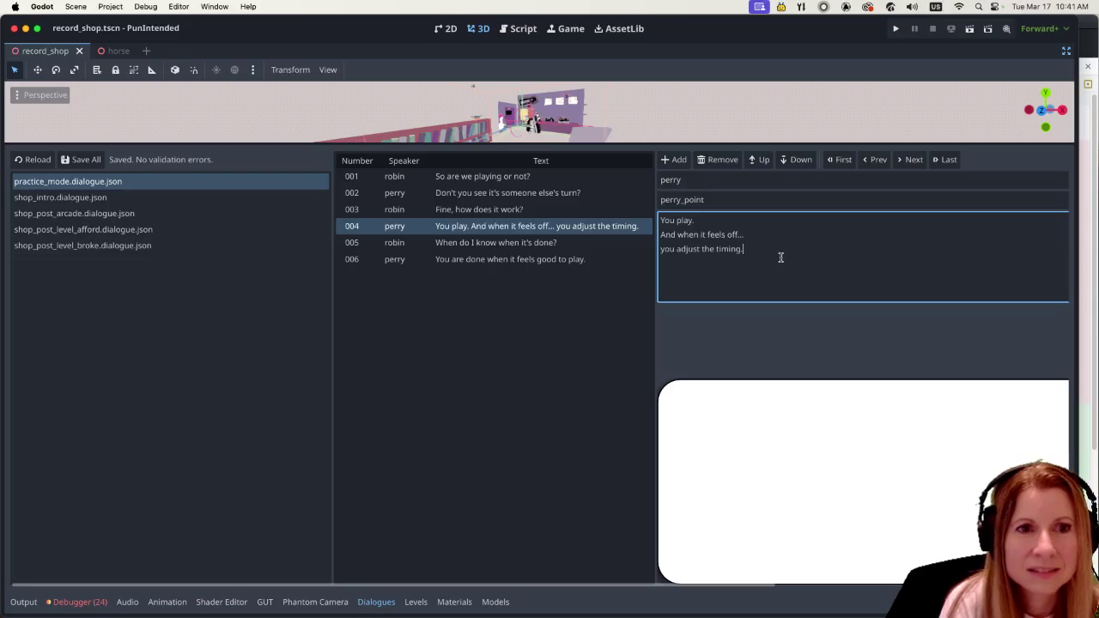
{"action": "key", "text": "shift+Up"}
{"action": "key", "text": "shift+Up"}
{"action": "key", "text": "shift+Up"}
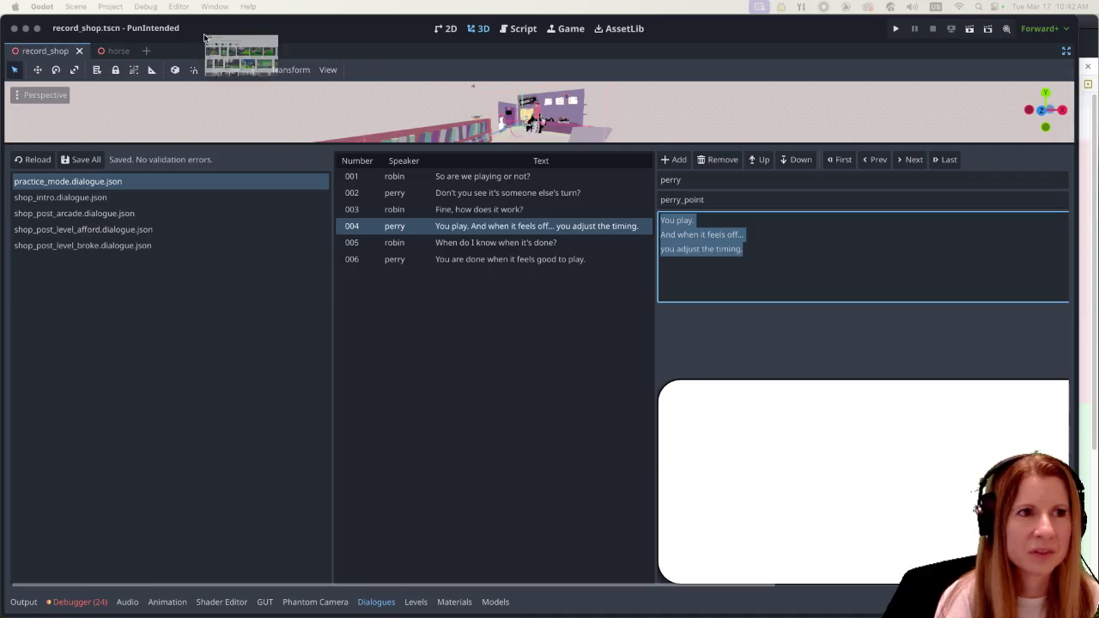
{"action": "key", "text": "super+Tab"}
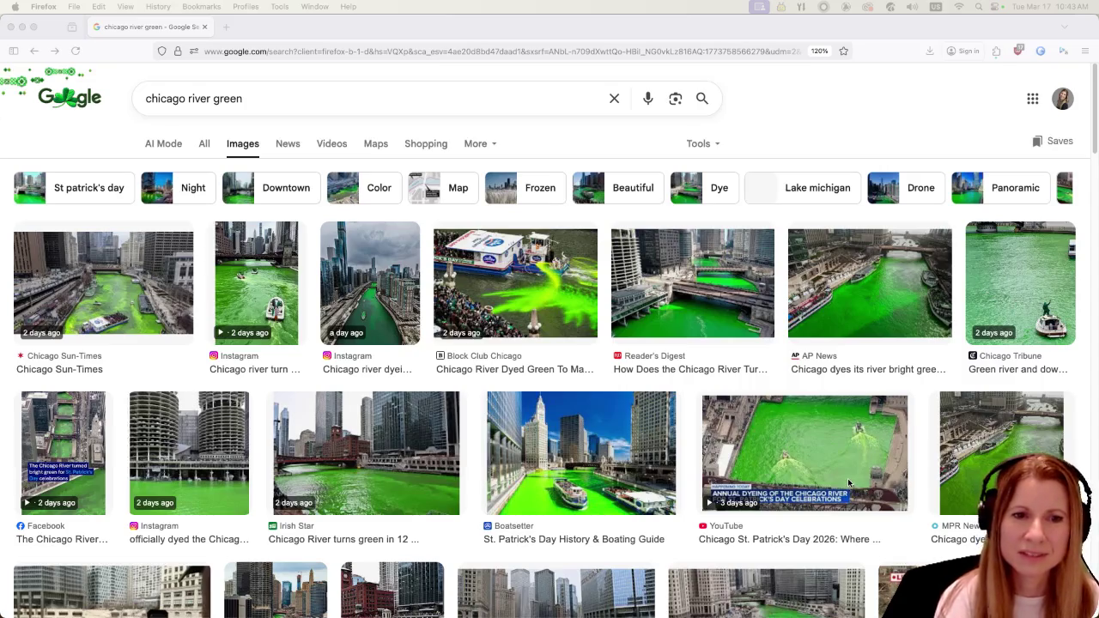
{"action": "scroll", "coordinate": [770, 452], "scroll_direction": "down", "scroll_amount": 2}
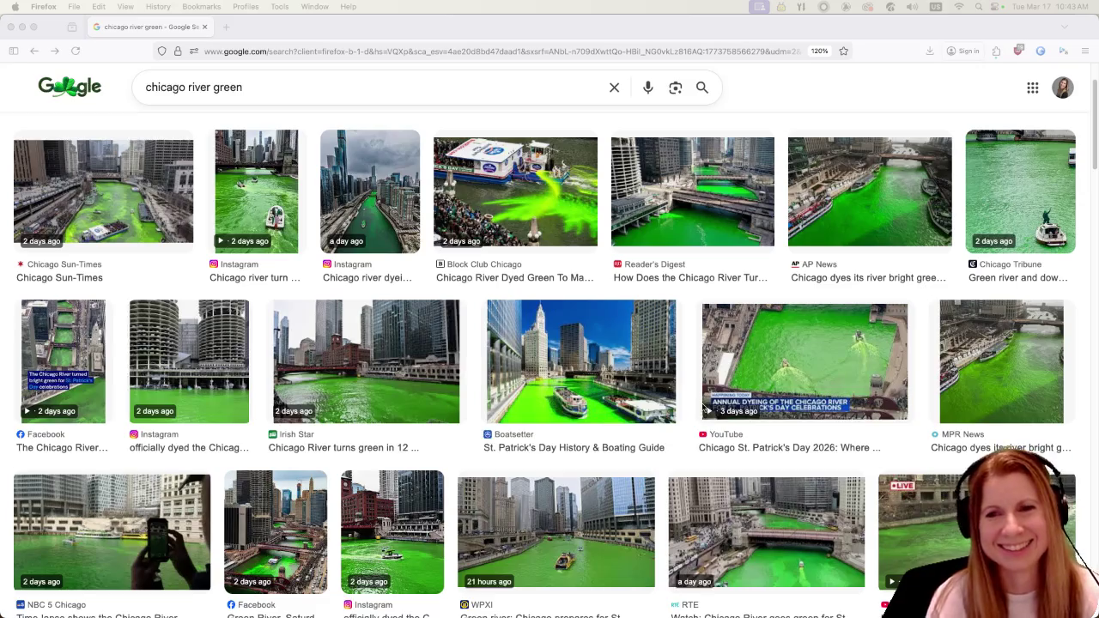
{"action": "scroll", "coordinate": [703, 399], "scroll_direction": "down", "scroll_amount": 6}
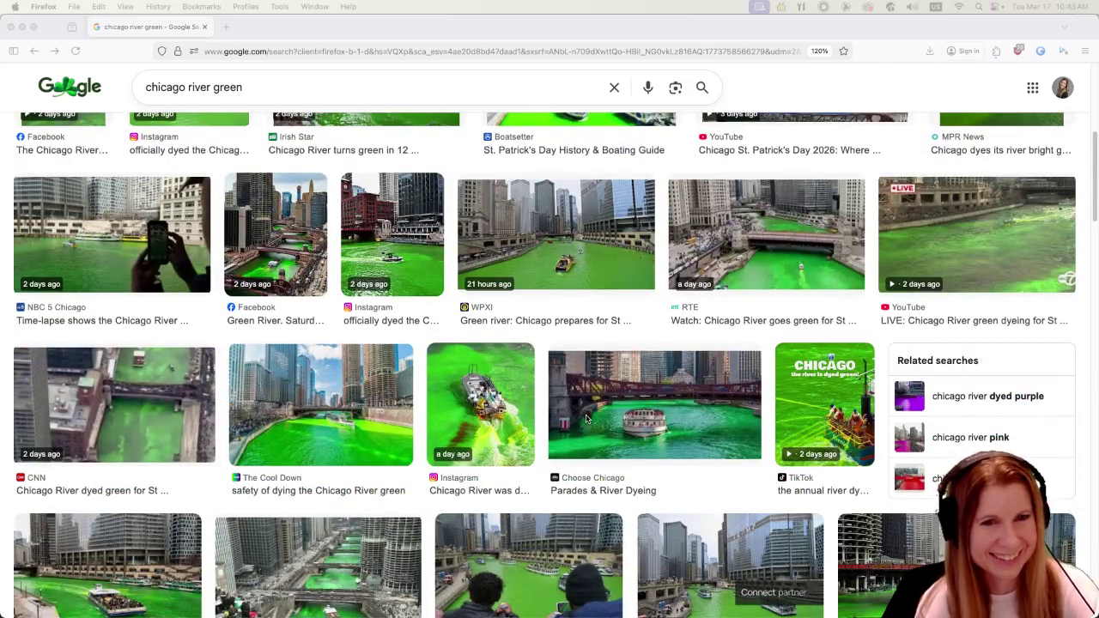
{"action": "scroll", "coordinate": [589, 423], "scroll_direction": "down", "scroll_amount": 8}
{"action": "key", "text": "super+r"}
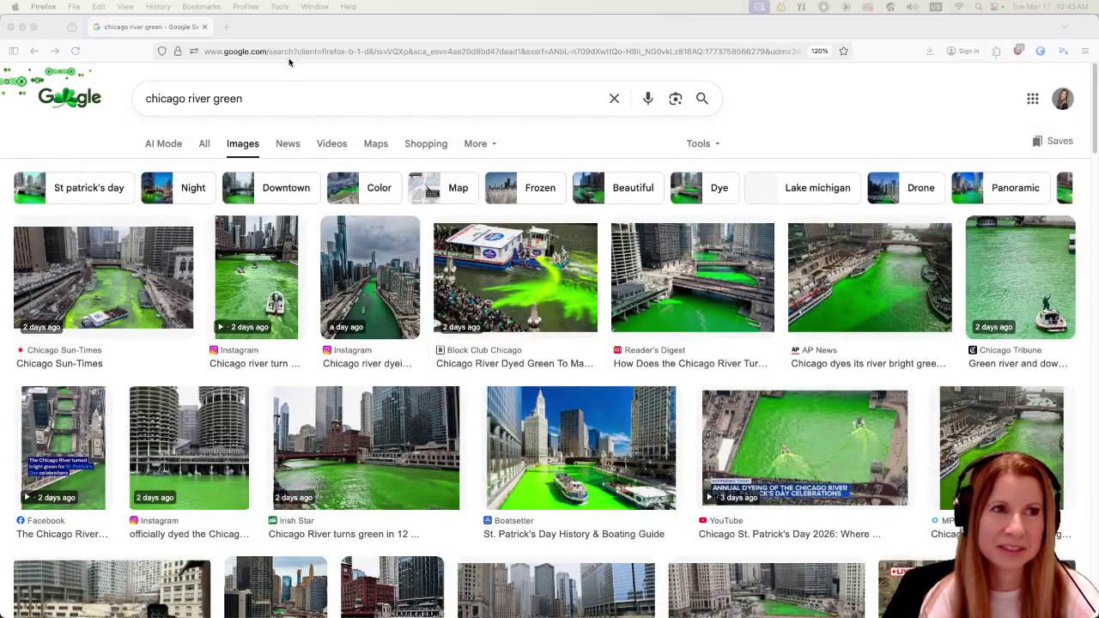
{"action": "key", "text": "super+Tab"}
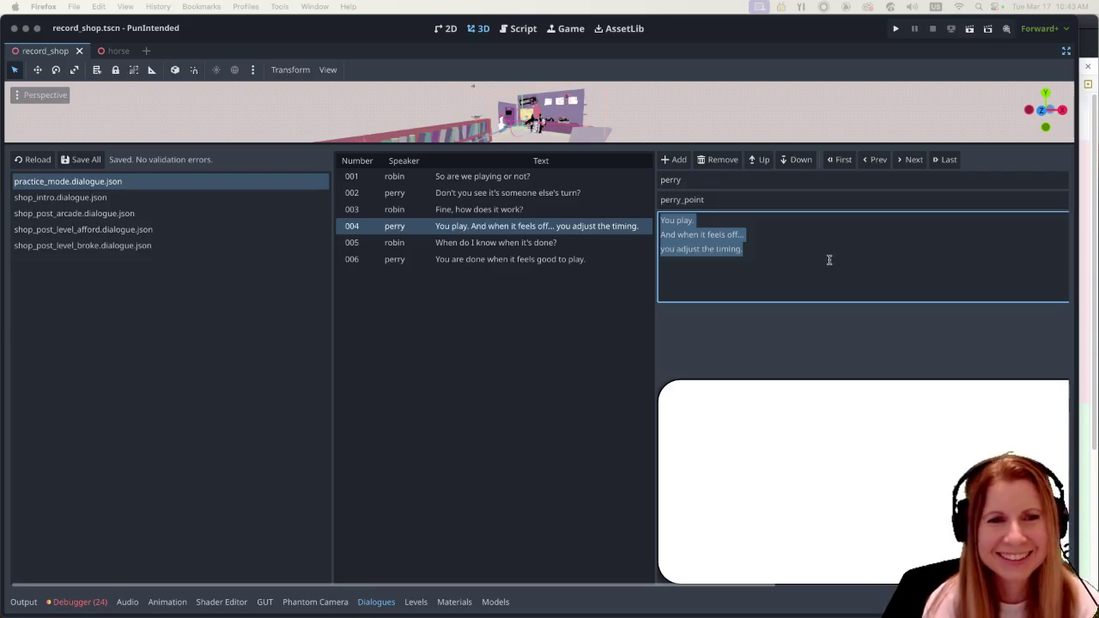
Replace line 004's text with "Don'y you know about latency?", fixing typos along the way.
{"action": "left_click", "coordinate": [830, 259]}
{"action": "key", "text": "super+a"}
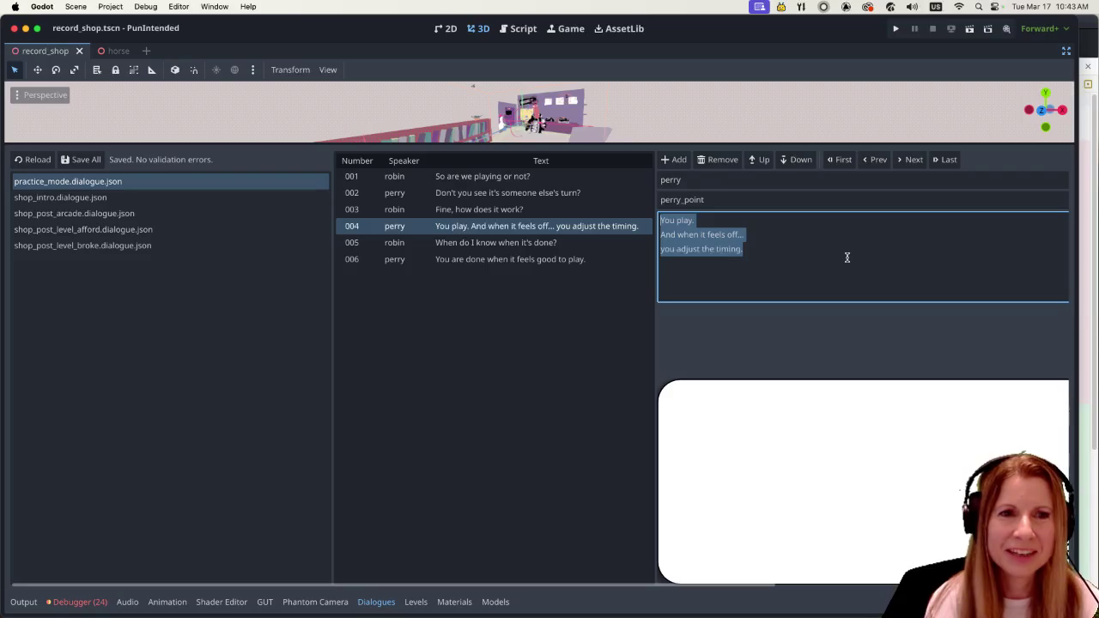
{"action": "type", "text": "DOn't"}
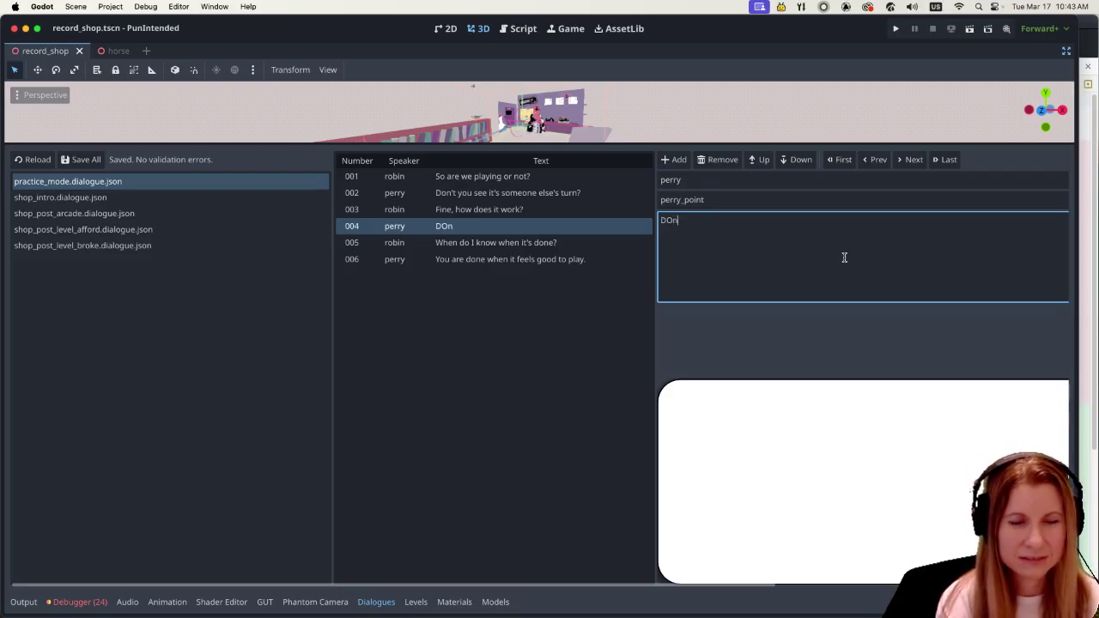
{"action": "key", "text": "BackSpace"}
{"action": "key", "text": "BackSpace"}
{"action": "key", "text": "BackSpace"}
{"action": "key", "text": "BackSpace"}
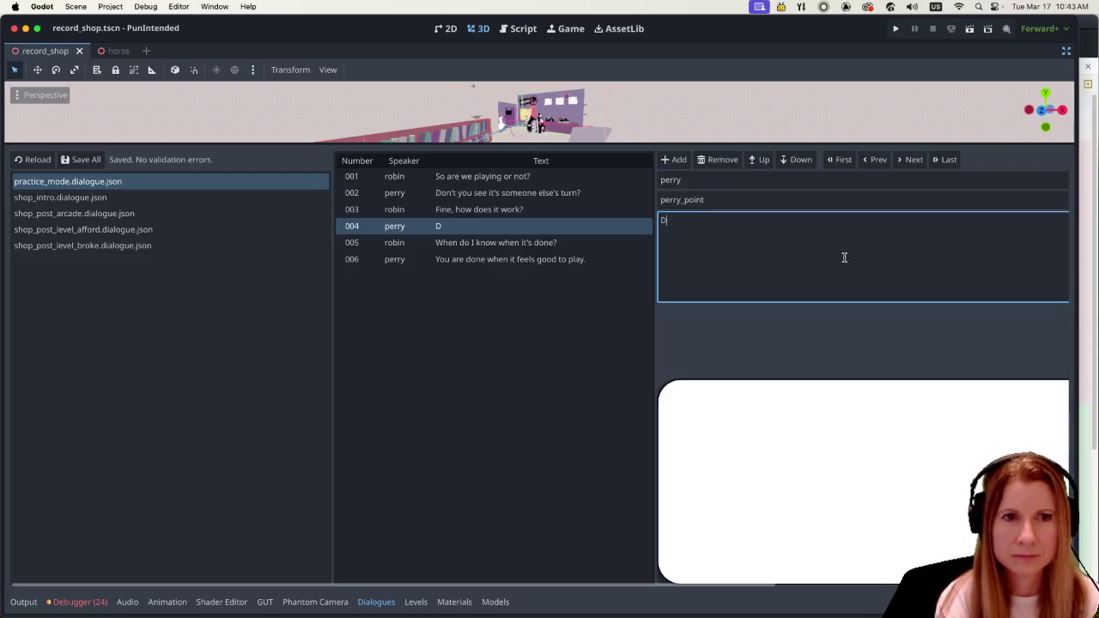
{"action": "type", "text": "on'y you knoiw"}
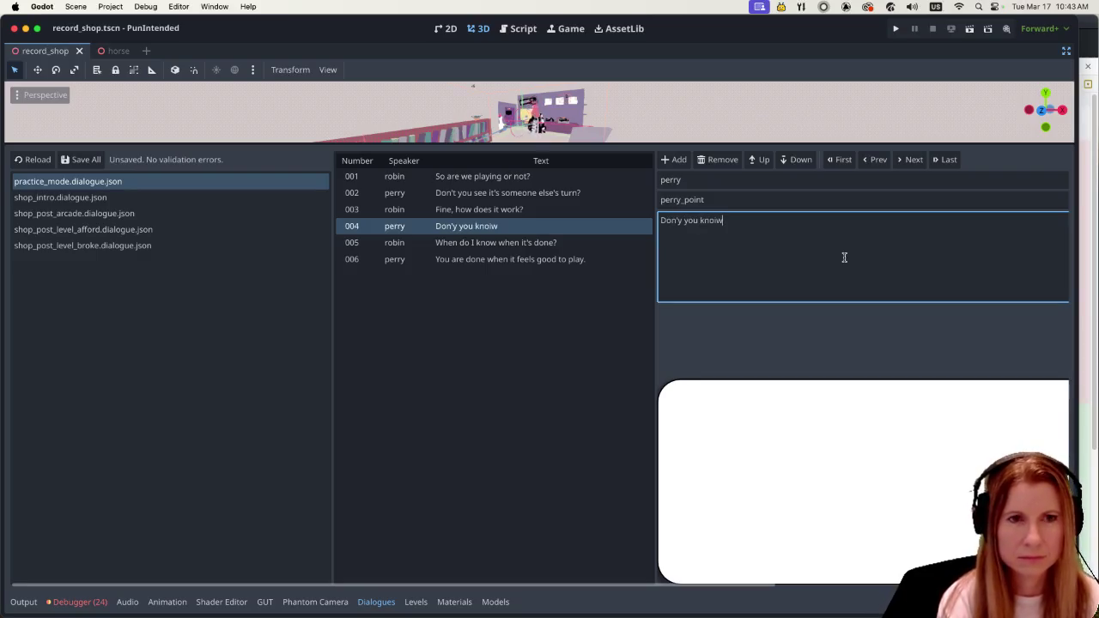
{"action": "key", "text": "BackSpace"}
{"action": "key", "text": "BackSpace"}
{"action": "type", "text": "w about"}
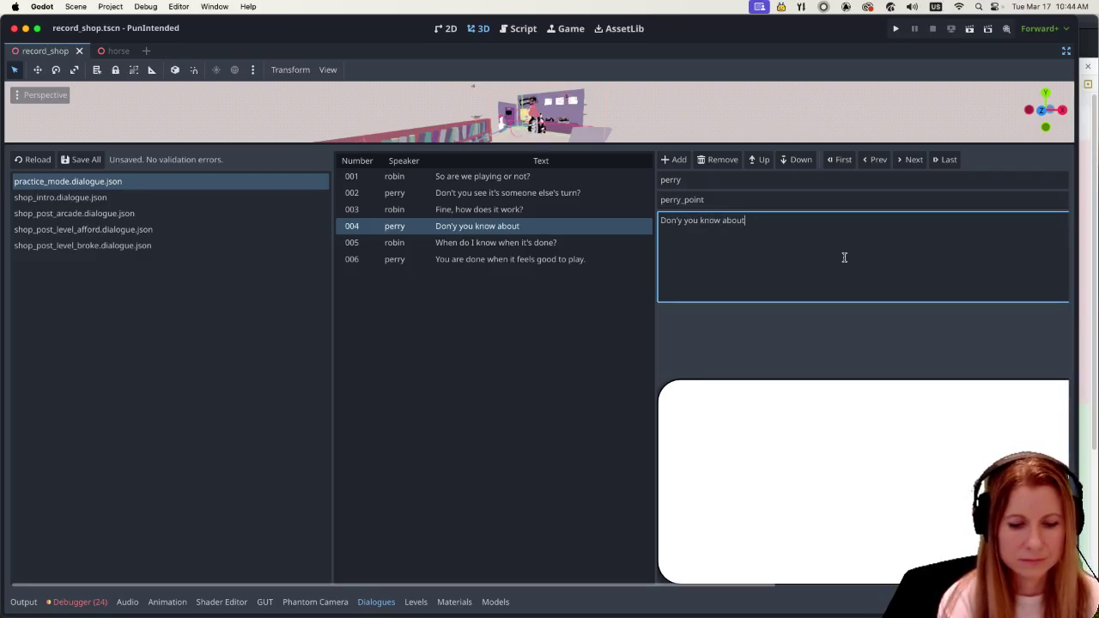
{"action": "type", "text": " latency?"}
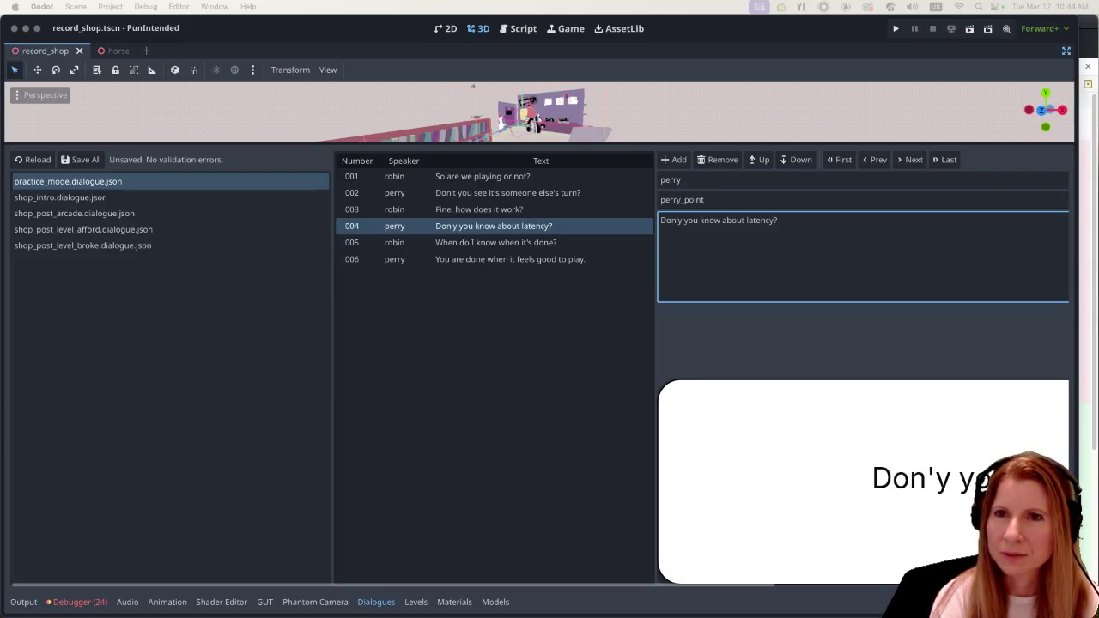
{"action": "key", "text": "super+Tab"}
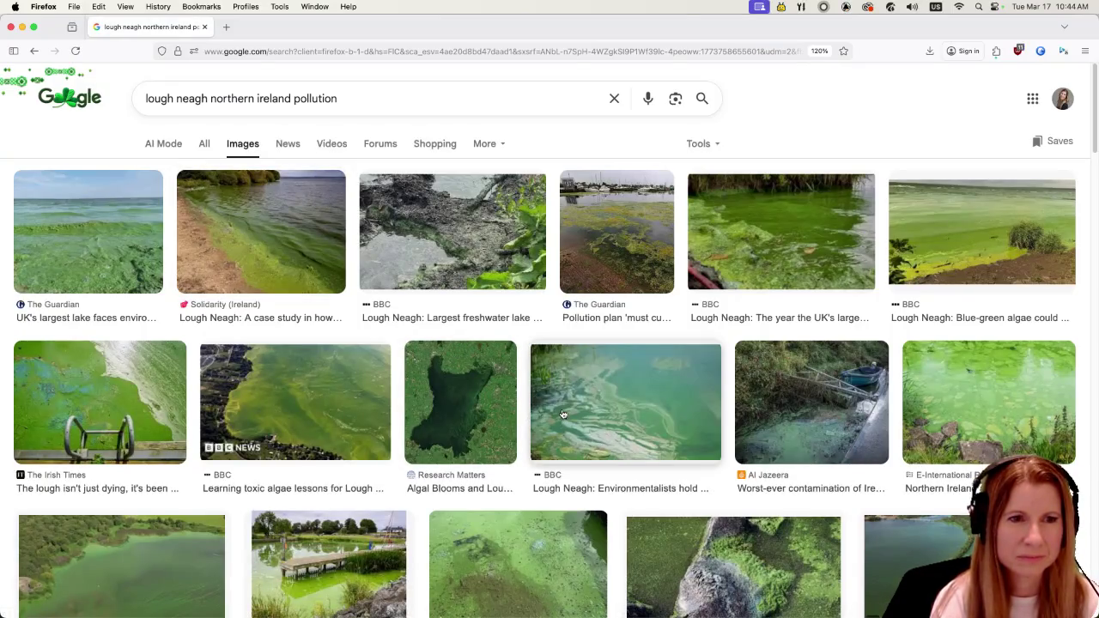
Scroll through the Lough Neagh pollution image results.
{"action": "scroll", "coordinate": [558, 415], "scroll_direction": "down", "scroll_amount": 3}
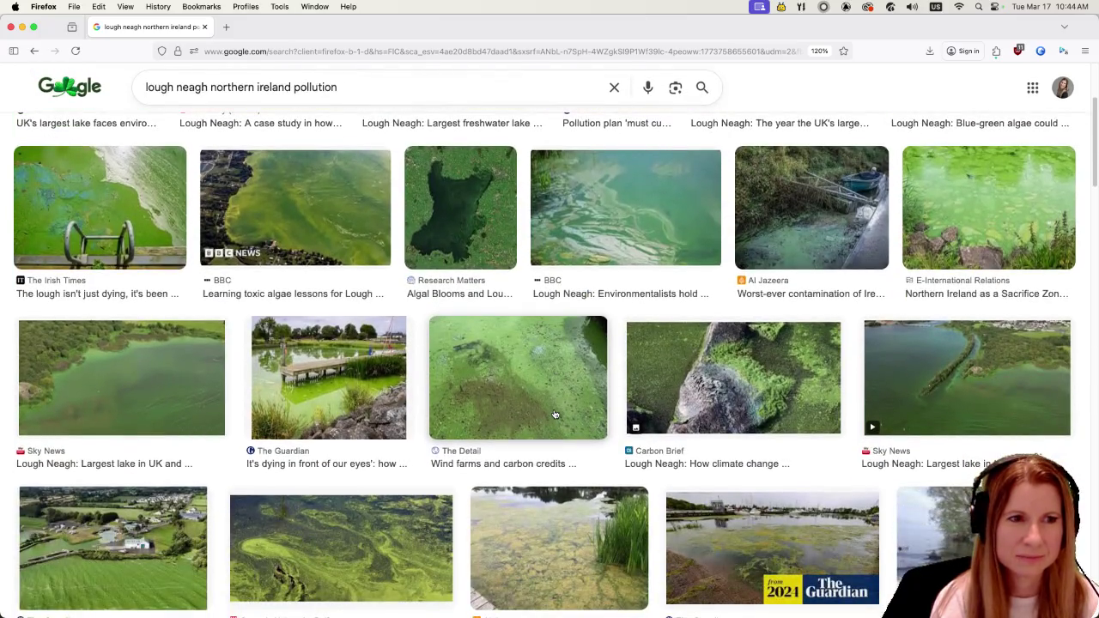
{"action": "scroll", "coordinate": [550, 412], "scroll_direction": "down", "scroll_amount": 2}
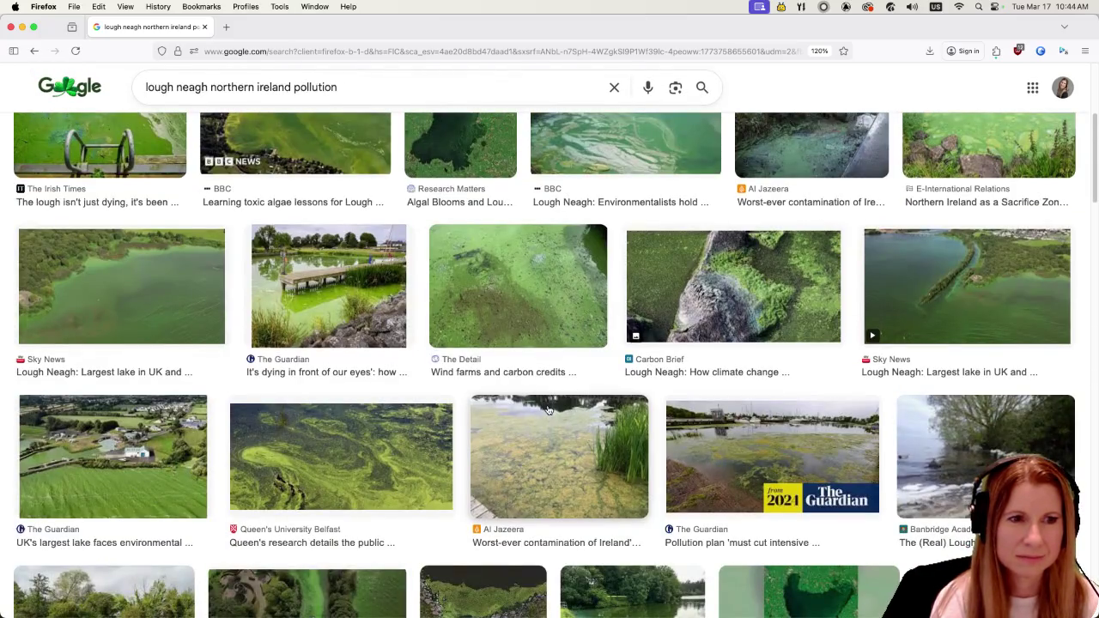
{"action": "scroll", "coordinate": [548, 410], "scroll_direction": "down", "scroll_amount": 4}
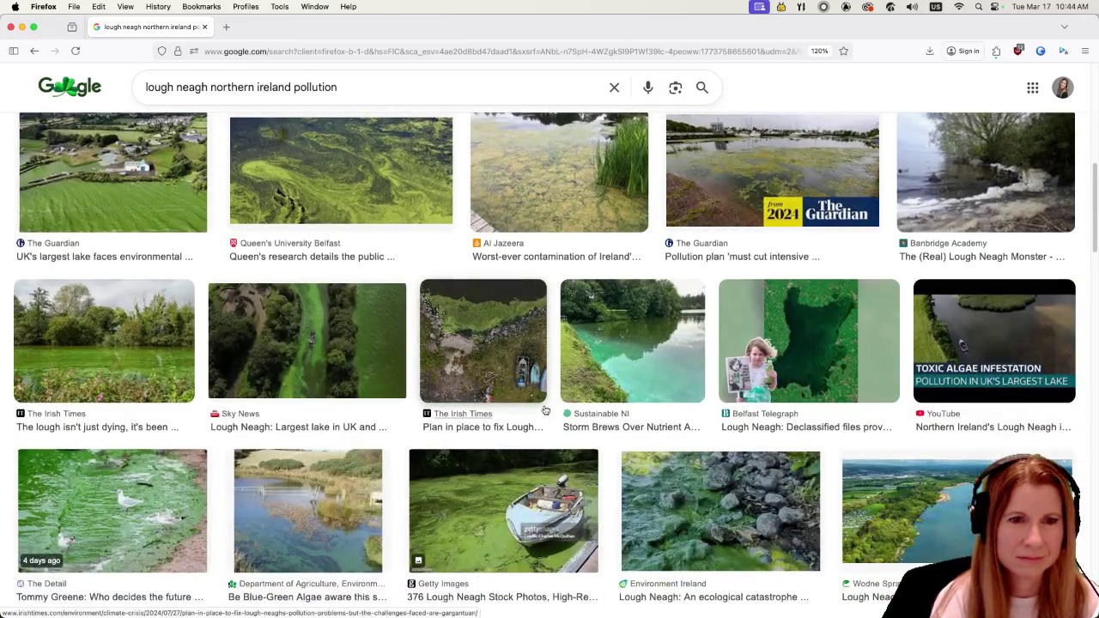
{"action": "scroll", "coordinate": [545, 410], "scroll_direction": "down", "scroll_amount": 3}
{"action": "scroll", "coordinate": [544, 410], "scroll_direction": "down", "scroll_amount": 2}
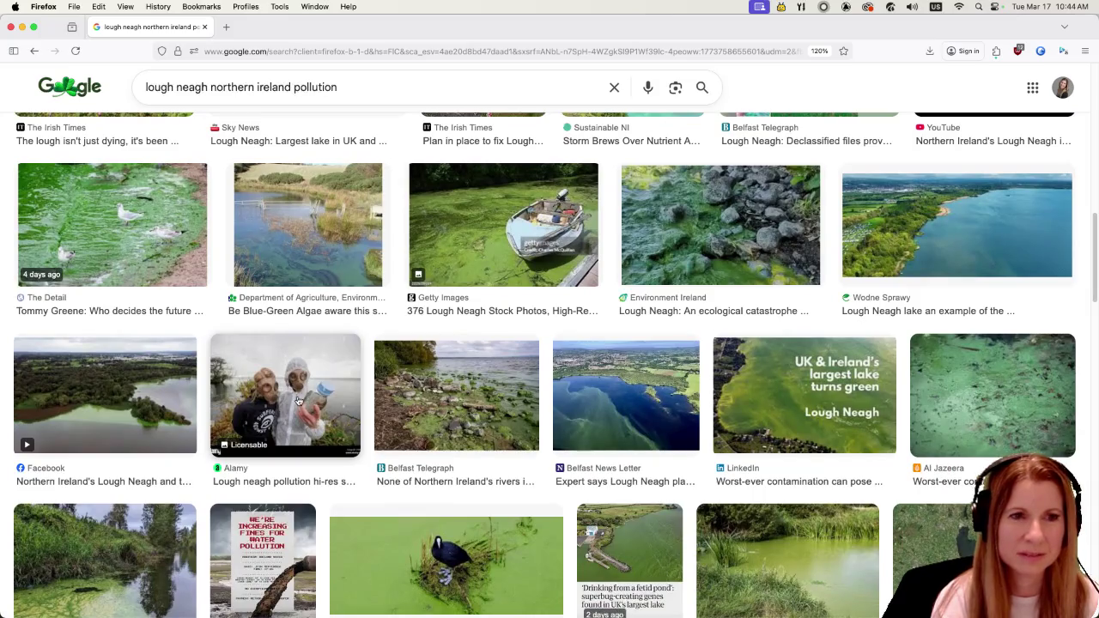
{"action": "scroll", "coordinate": [295, 382], "scroll_direction": "up", "scroll_amount": 5}
{"action": "scroll", "coordinate": [295, 382], "scroll_direction": "up", "scroll_amount": 5}
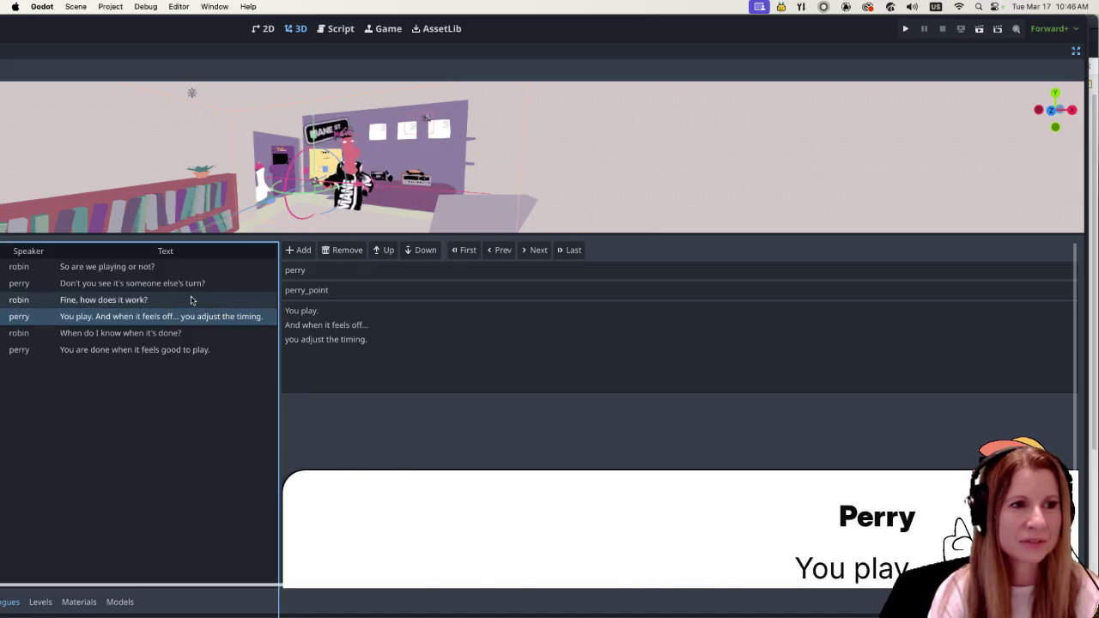
In Godot, view Perry's 'You play' line, then Robin's 'Fine, how does it work?' line.
{"action": "left_click", "coordinate": [189, 319]}
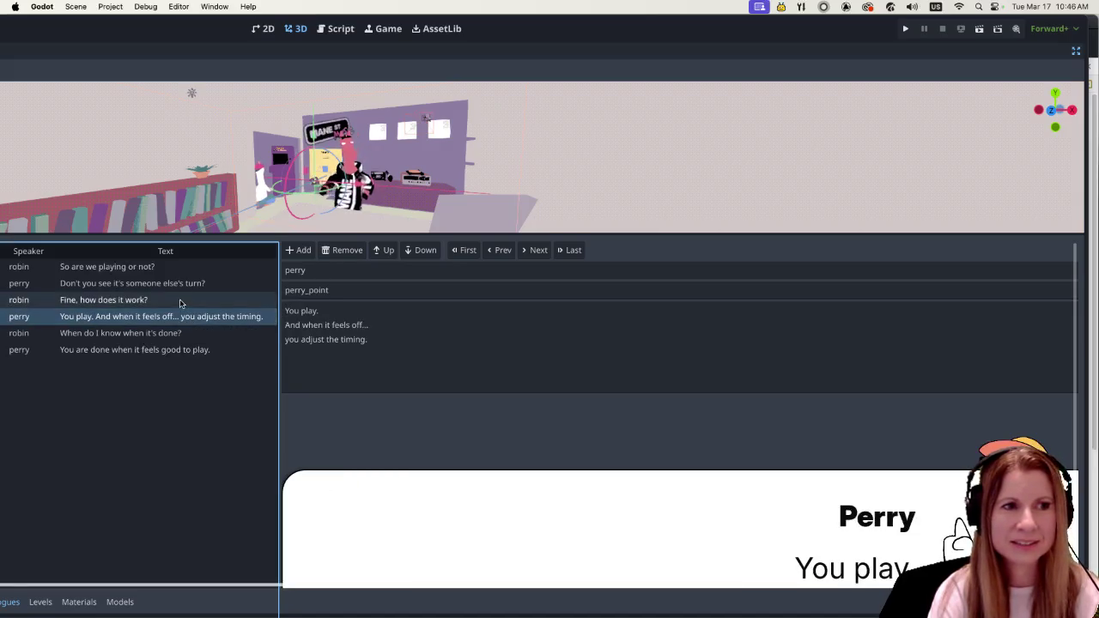
{"action": "mouse_move", "coordinate": [171, 25]}
{"action": "left_mouse_down"}
{"action": "mouse_move", "coordinate": [560, 25]}
{"action": "mouse_move", "coordinate": [476, 25]}
{"action": "mouse_move", "coordinate": [523, 25]}
{"action": "left_mouse_up"}
{"action": "left_click", "coordinate": [462, 304]}
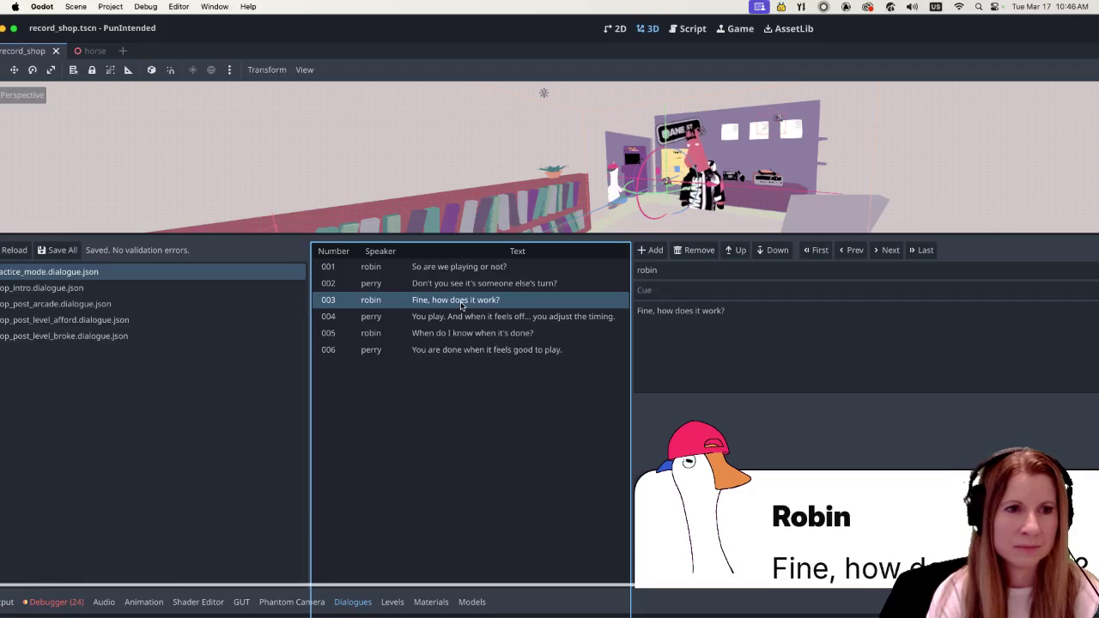
Rewrite perry's line 004 as "Don't you know about latency?", then move to robin's line 005.
{"action": "left_click", "coordinate": [459, 316]}
{"action": "left_click", "coordinate": [801, 348]}
{"action": "key", "text": "super+a"}
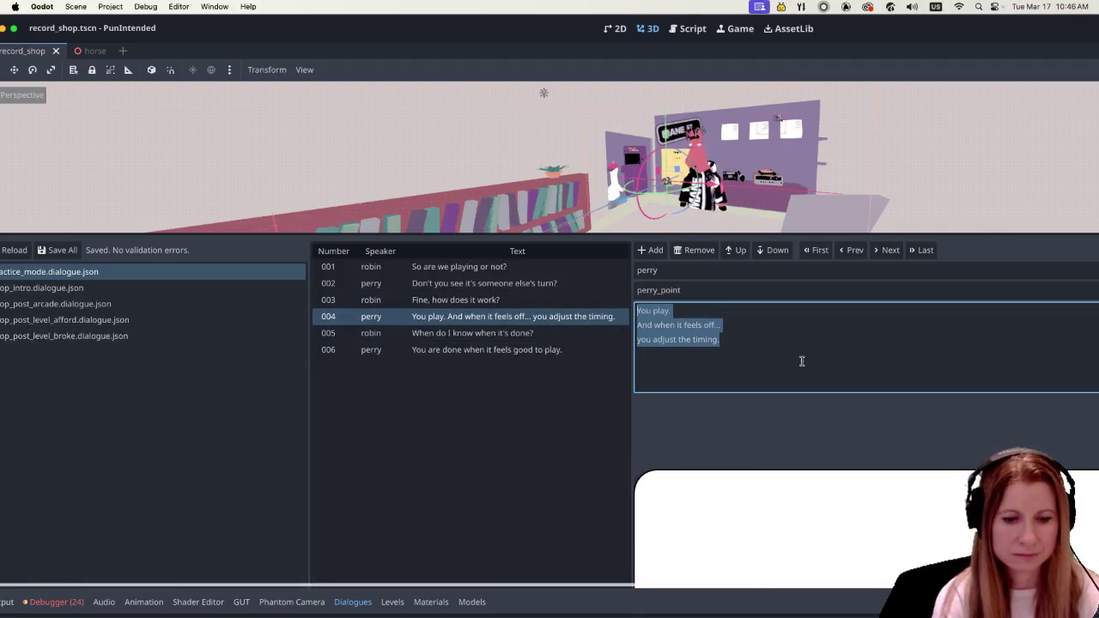
{"action": "type", "text": "Don't"}
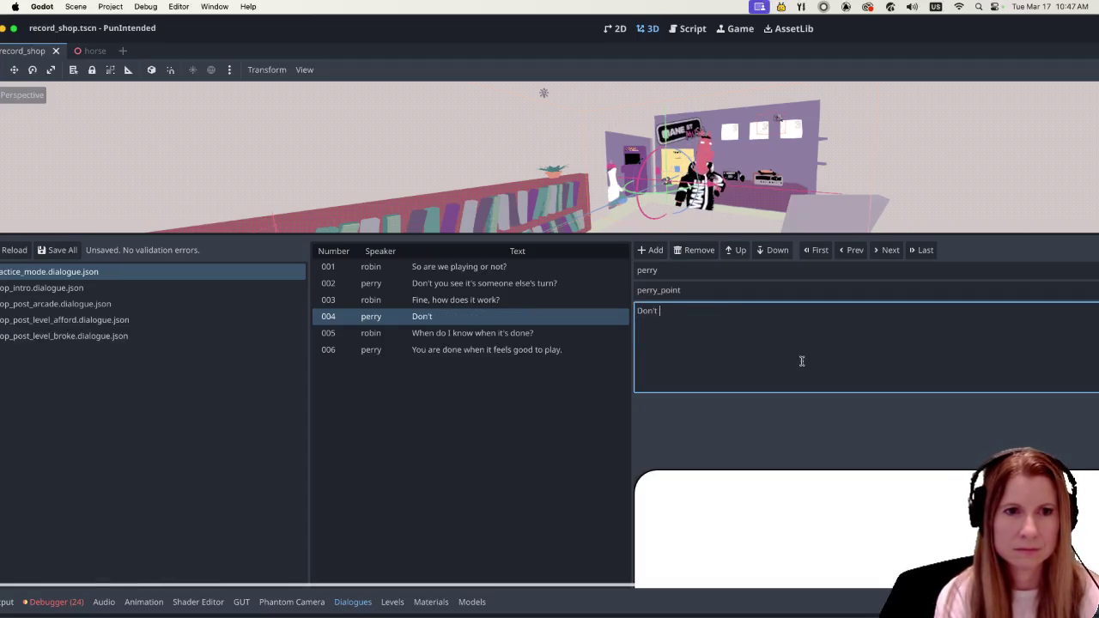
{"action": "type", "text": "you see"}
{"action": "key", "text": "BackSpace"}
{"action": "key", "text": "BackSpace"}
{"action": "key", "text": "BackSpace"}
{"action": "type", "text": "know about latency?"}
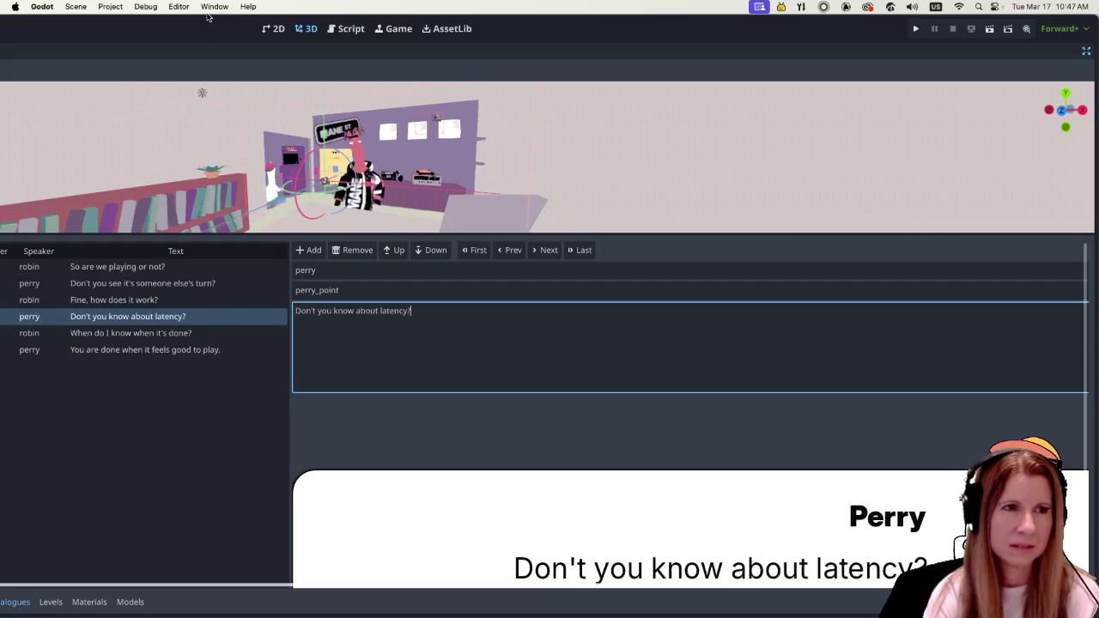
{"action": "left_click", "coordinate": [180, 334]}
{"action": "left_click", "coordinate": [427, 355]}
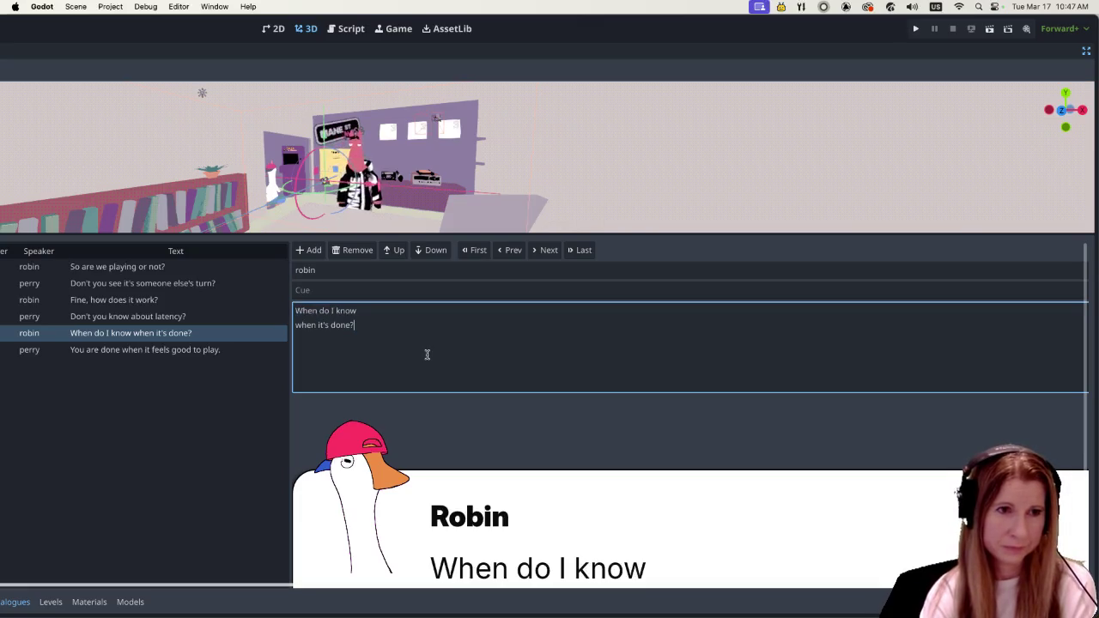
Select robin's line 005 text, preview lines 004 and 005, and maximize the Godot window.
{"action": "left_click_drag", "start_coordinate": [383, 323], "coordinate": [254, 309]}
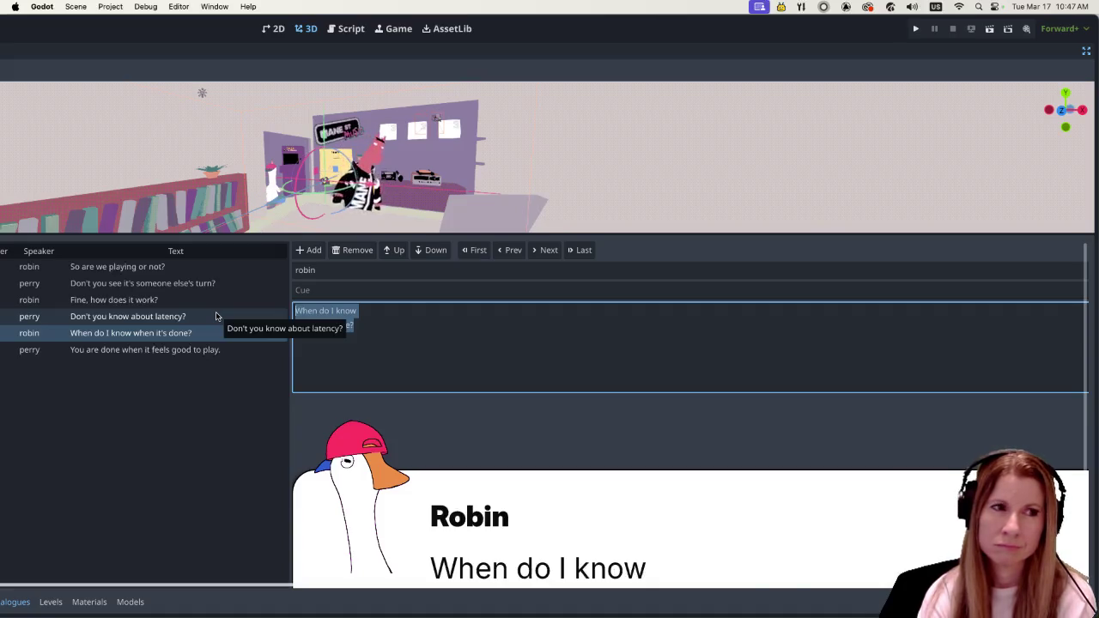
{"action": "left_click", "coordinate": [215, 316]}
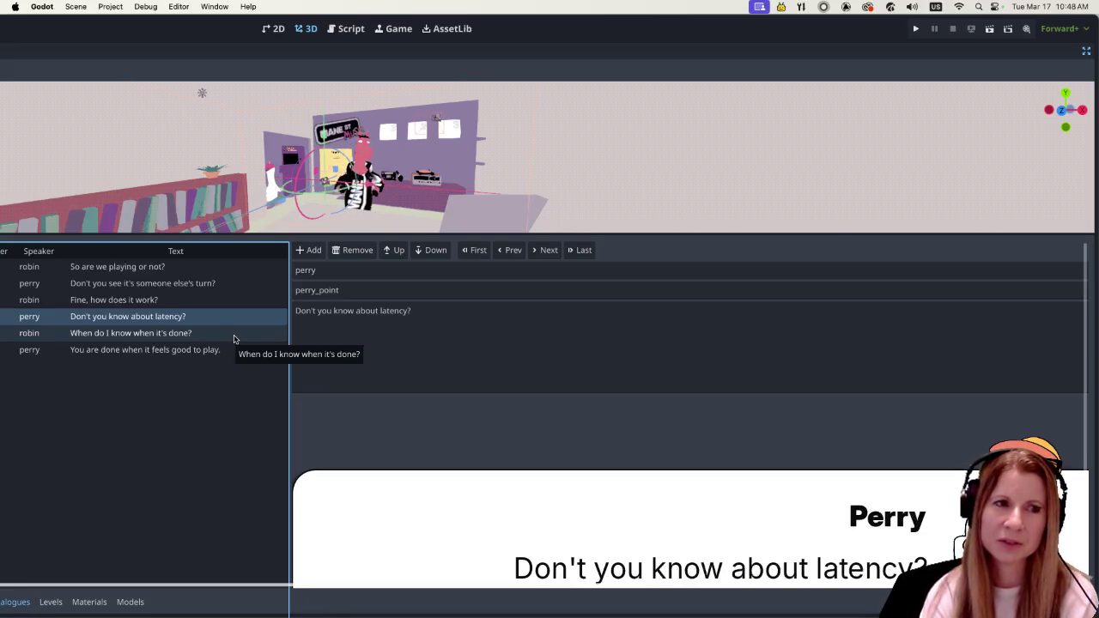
{"action": "left_click", "coordinate": [232, 338]}
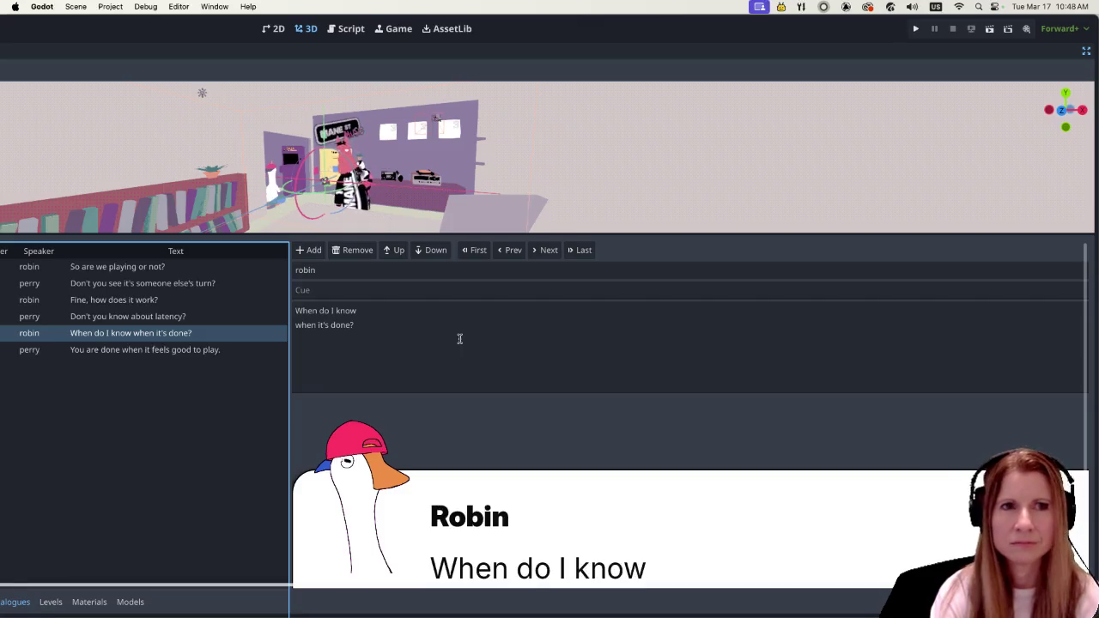
{"action": "double_click", "coordinate": [505, 31]}
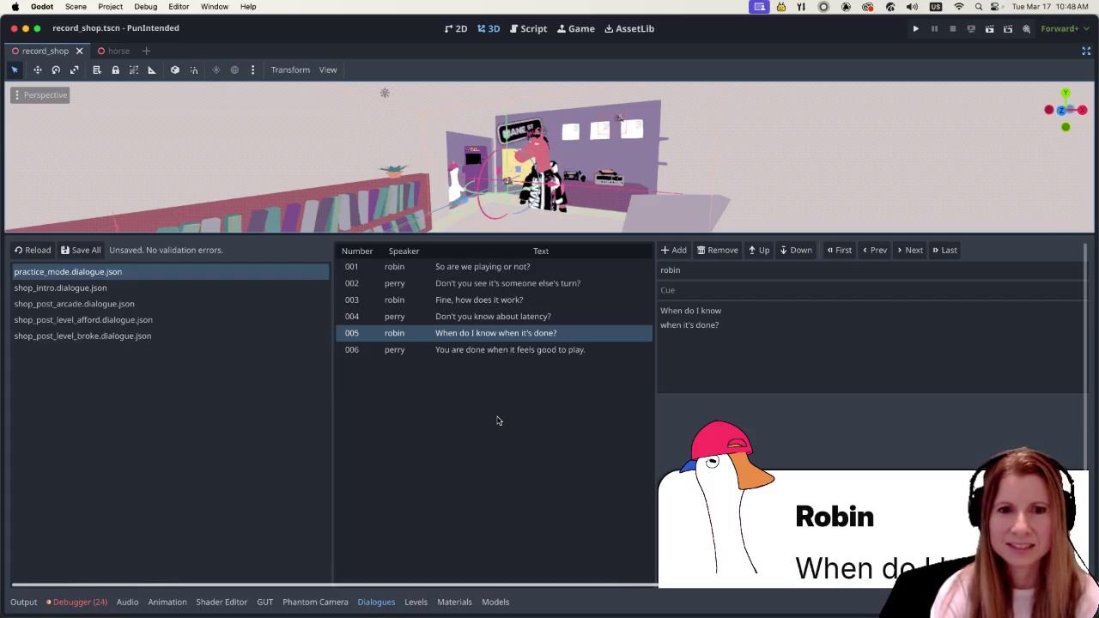
{"action": "left_click_drag", "start_coordinate": [534, 585], "coordinate": [847, 590]}
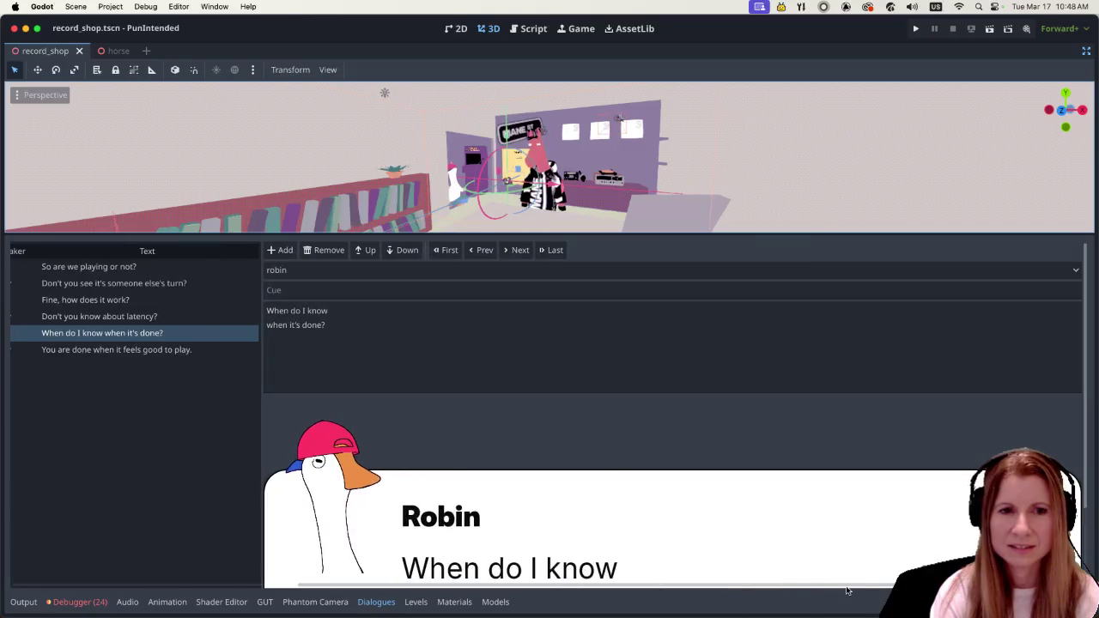
{"action": "scroll", "coordinate": [706, 429], "scroll_direction": "left", "scroll_amount": 10}
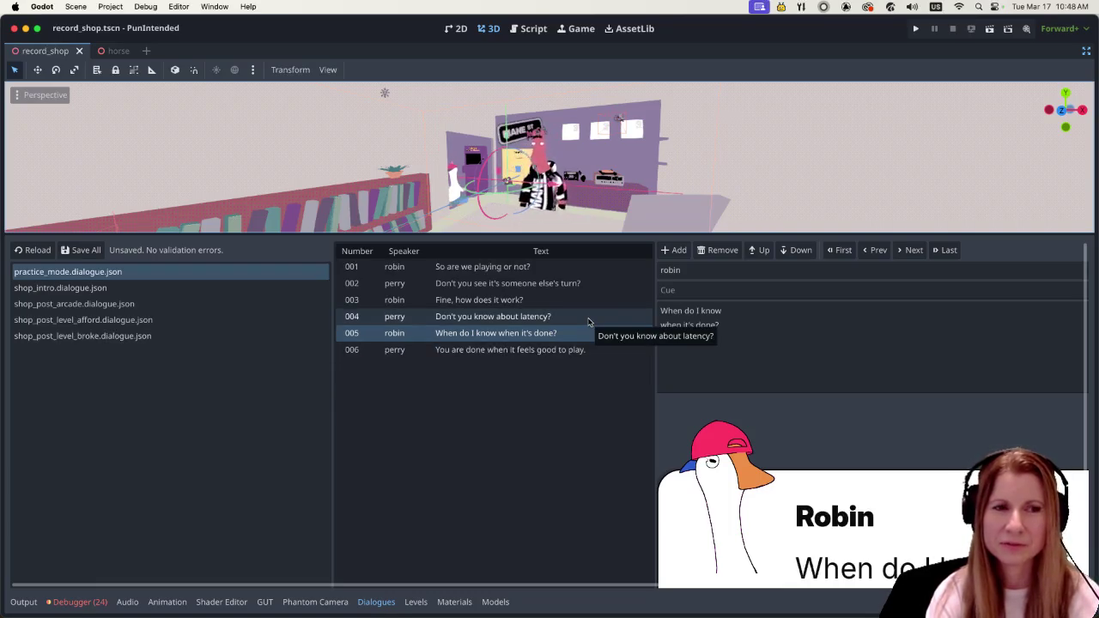
{"action": "left_click", "coordinate": [588, 319]}
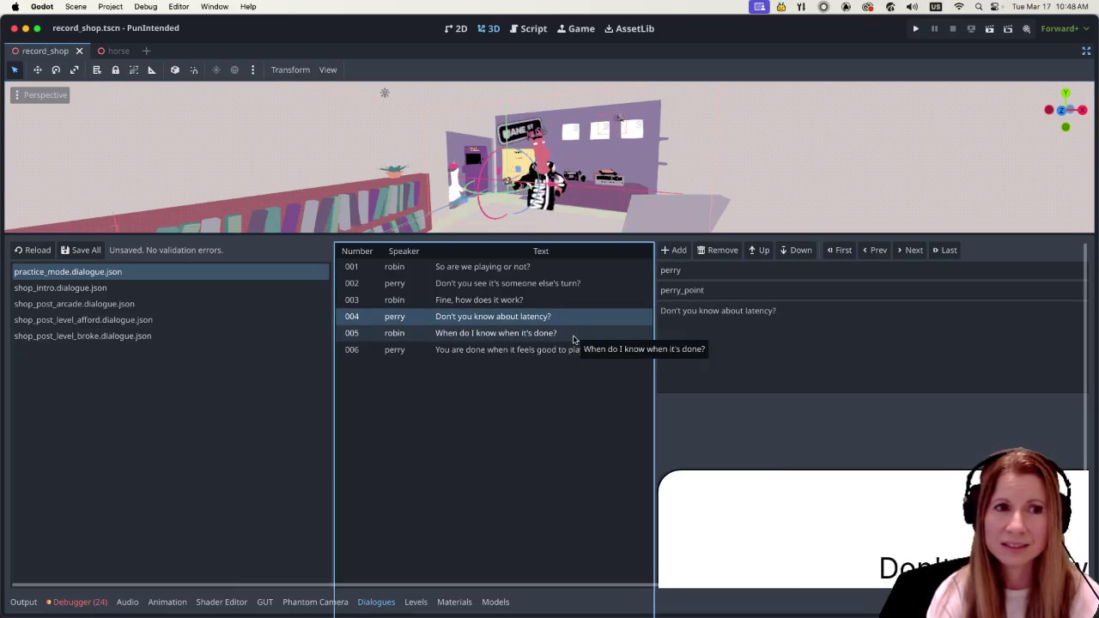
{"action": "left_click", "coordinate": [573, 340]}
{"action": "left_click", "coordinate": [574, 316]}
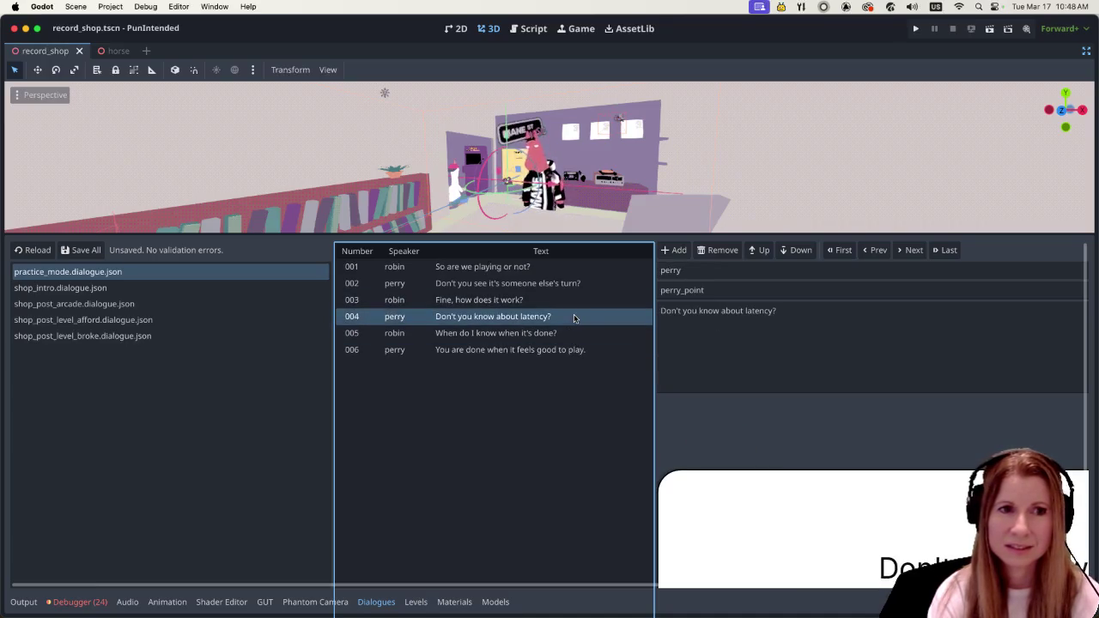
{"action": "left_click", "coordinate": [583, 332]}
{"action": "left_click", "coordinate": [587, 318]}
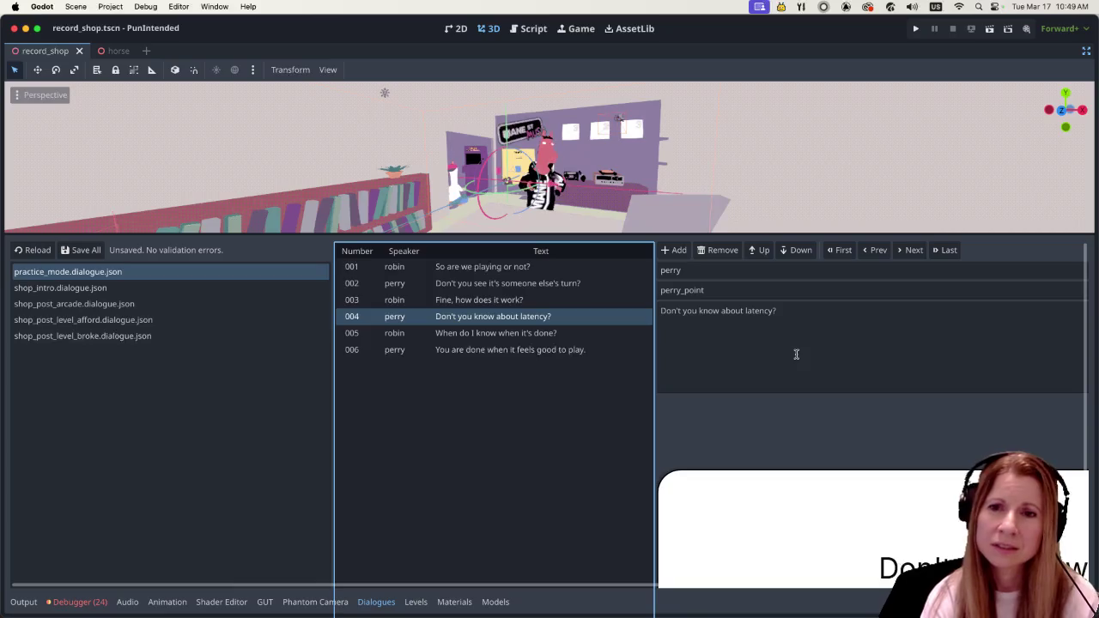
{"action": "left_click", "coordinate": [591, 334]}
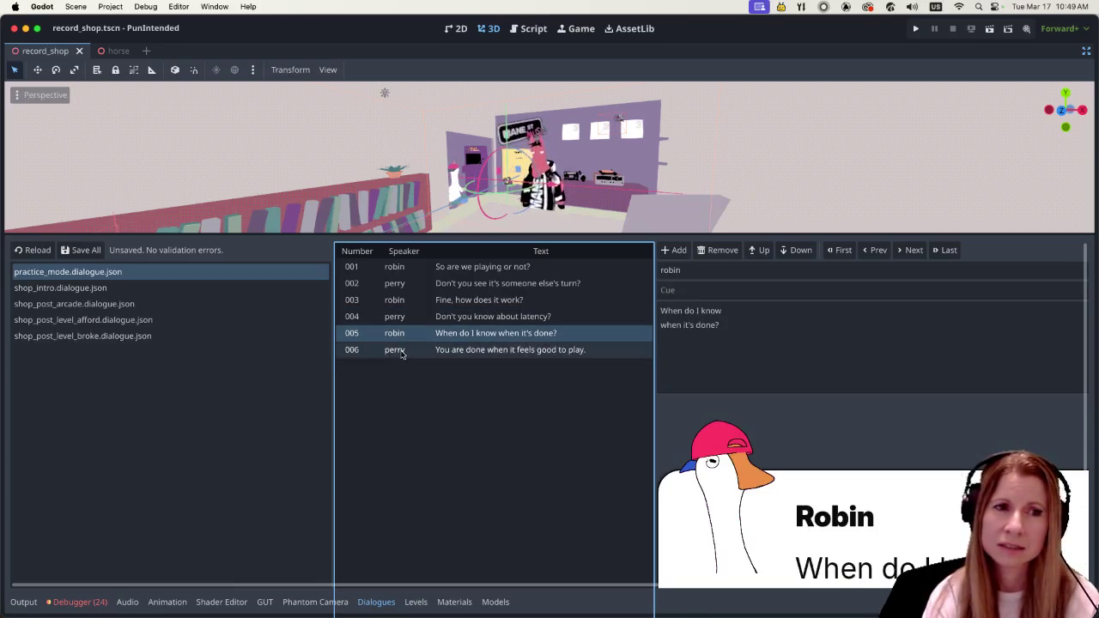
{"action": "left_click", "coordinate": [558, 319]}
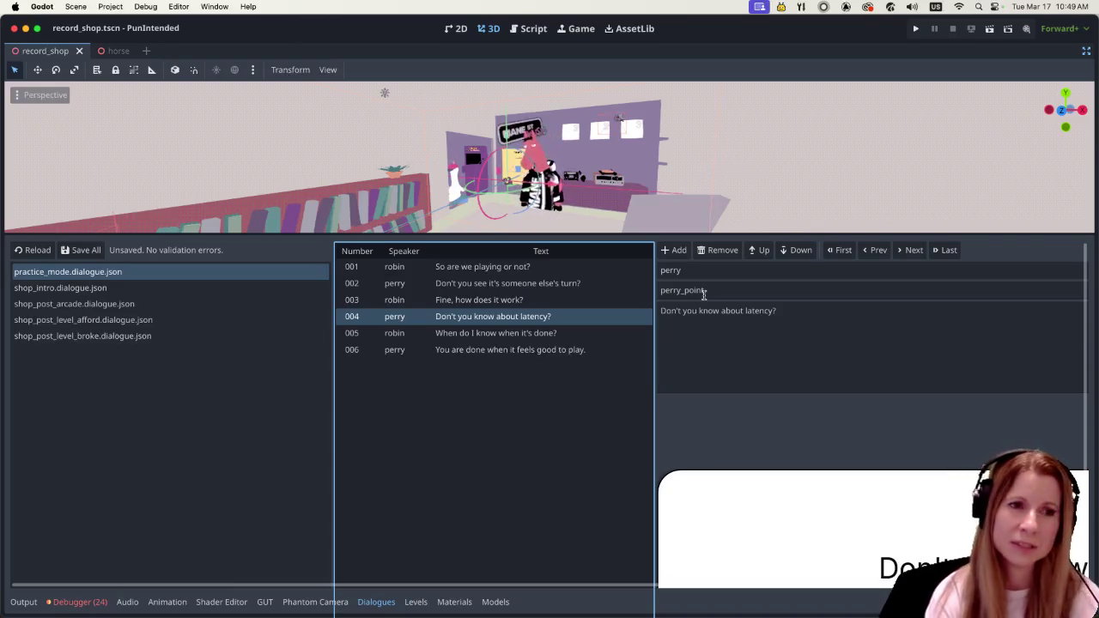
{"action": "left_click", "coordinate": [580, 332]}
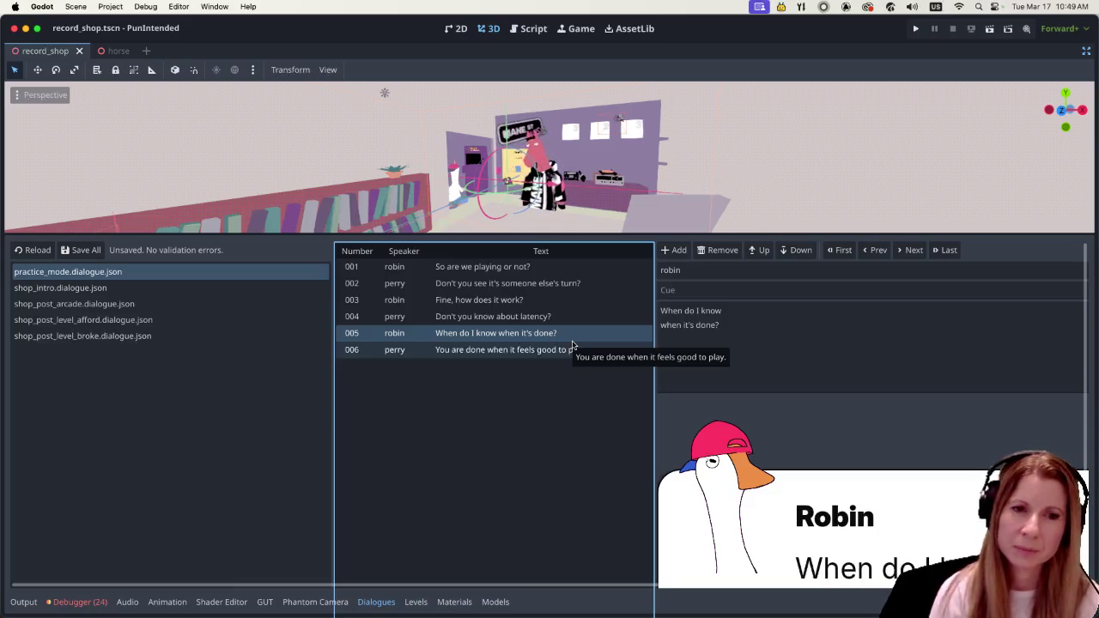
{"action": "left_click", "coordinate": [580, 322]}
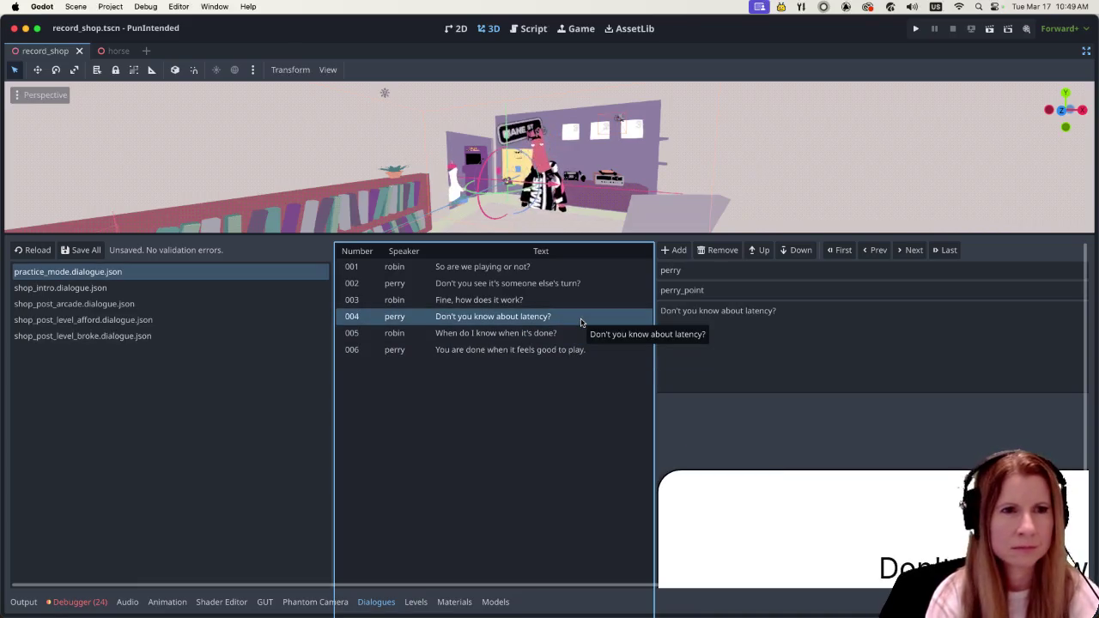
{"action": "scroll", "coordinate": [721, 41], "scroll_direction": "right", "scroll_amount": 5}
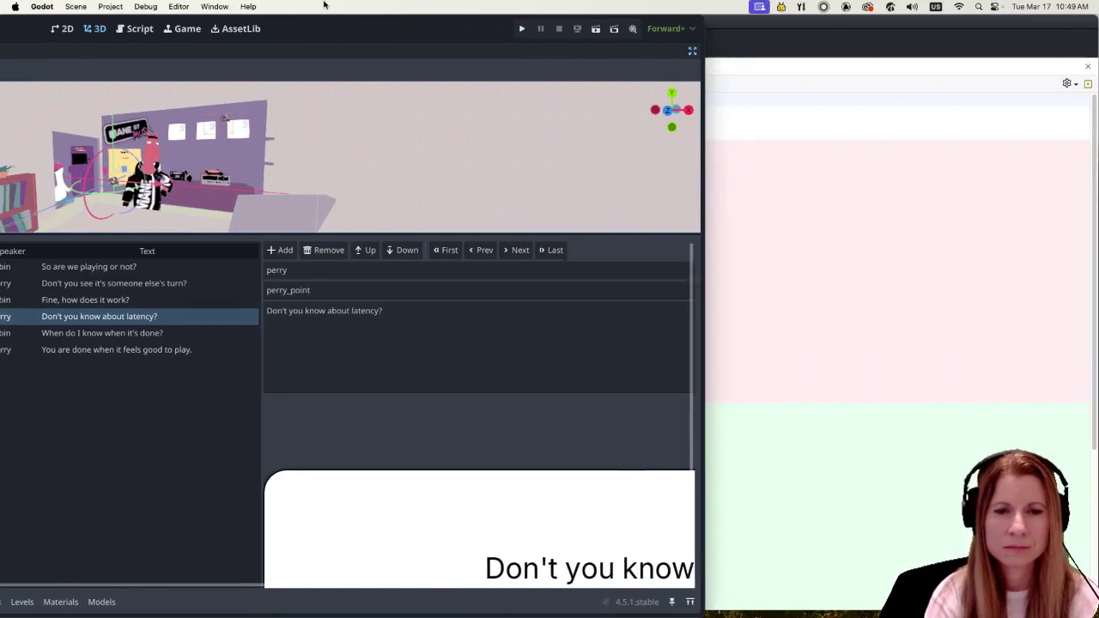
{"action": "scroll", "coordinate": [666, 6], "scroll_direction": "left", "scroll_amount": 3}
{"action": "scroll", "coordinate": [660, 6], "scroll_direction": "right", "scroll_amount": 4}
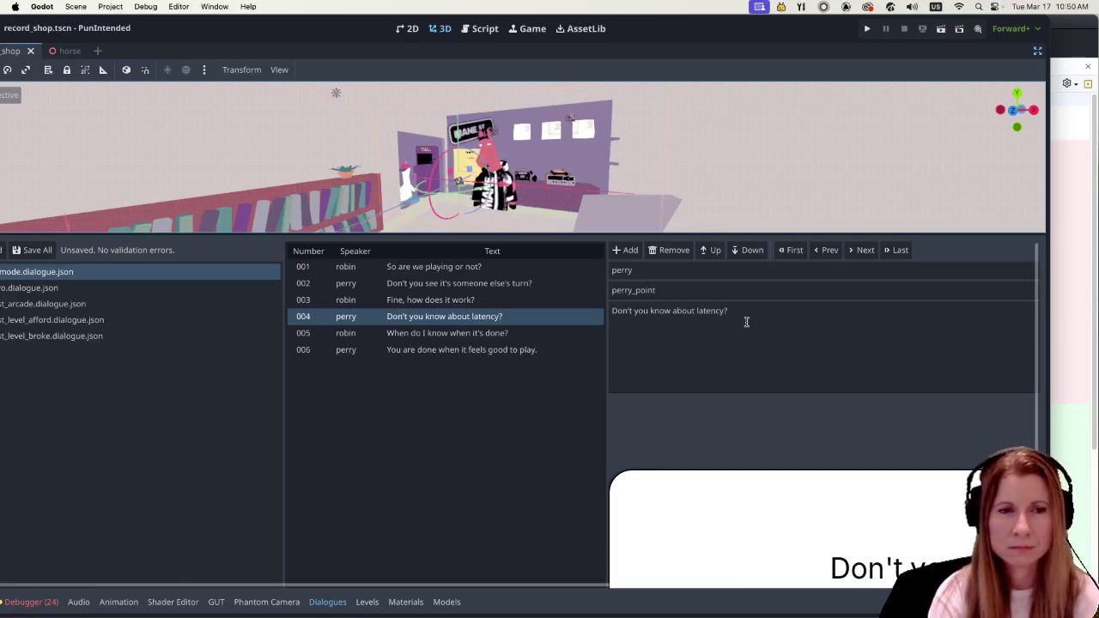
{"action": "left_click_drag", "start_coordinate": [730, 351], "coordinate": [667, 349]}
{"action": "key", "text": "Right"}
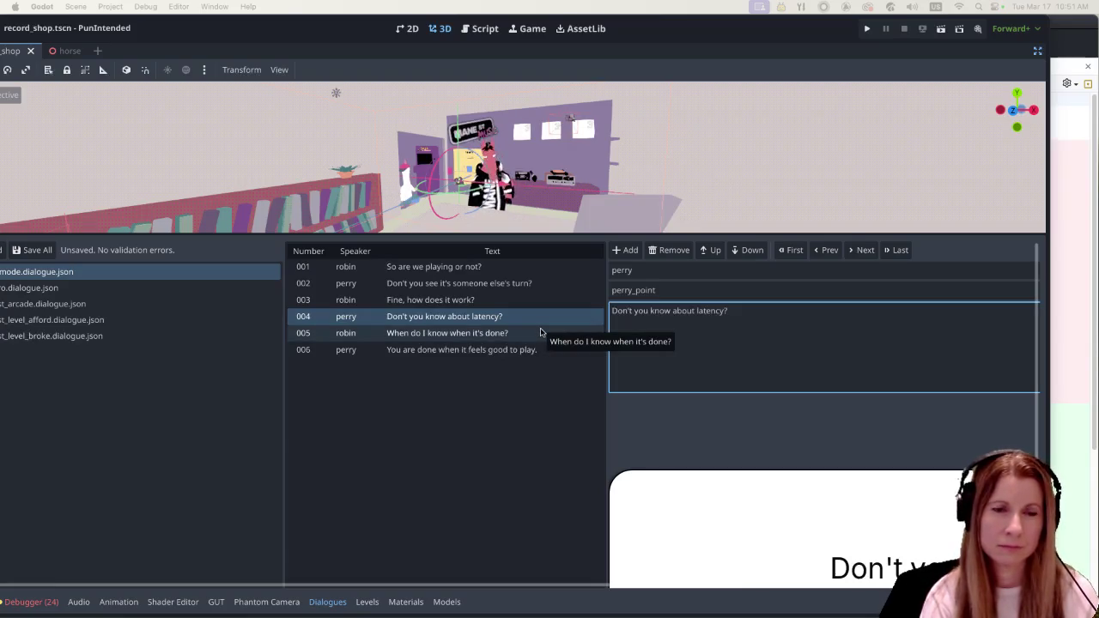
{"action": "left_click", "coordinate": [541, 332]}
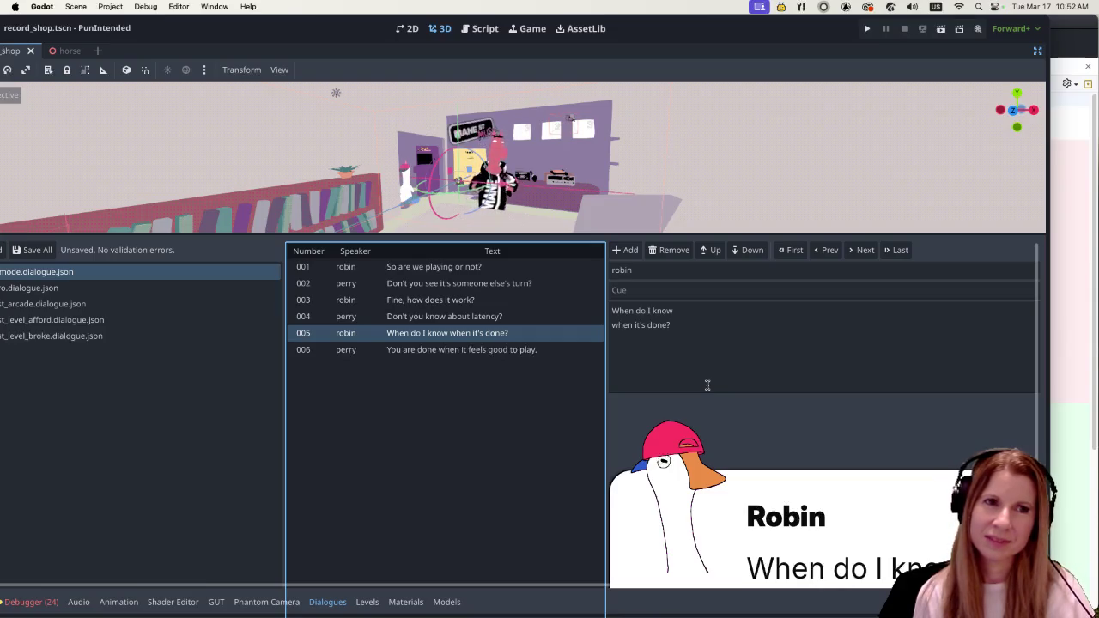
Return to perry's line 004 asking about latency.
{"action": "left_click", "coordinate": [481, 316]}
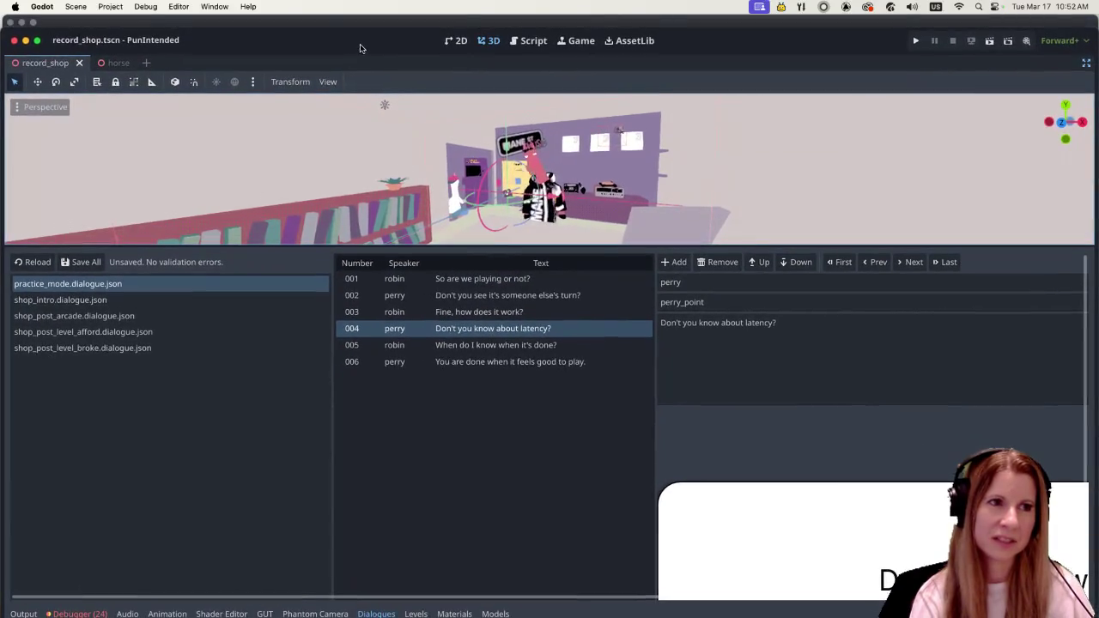
Restore the docks, open horse.tscn, and show its AnimationTree state machine with Start, Talking and End.
{"action": "left_click", "coordinate": [1086, 65]}
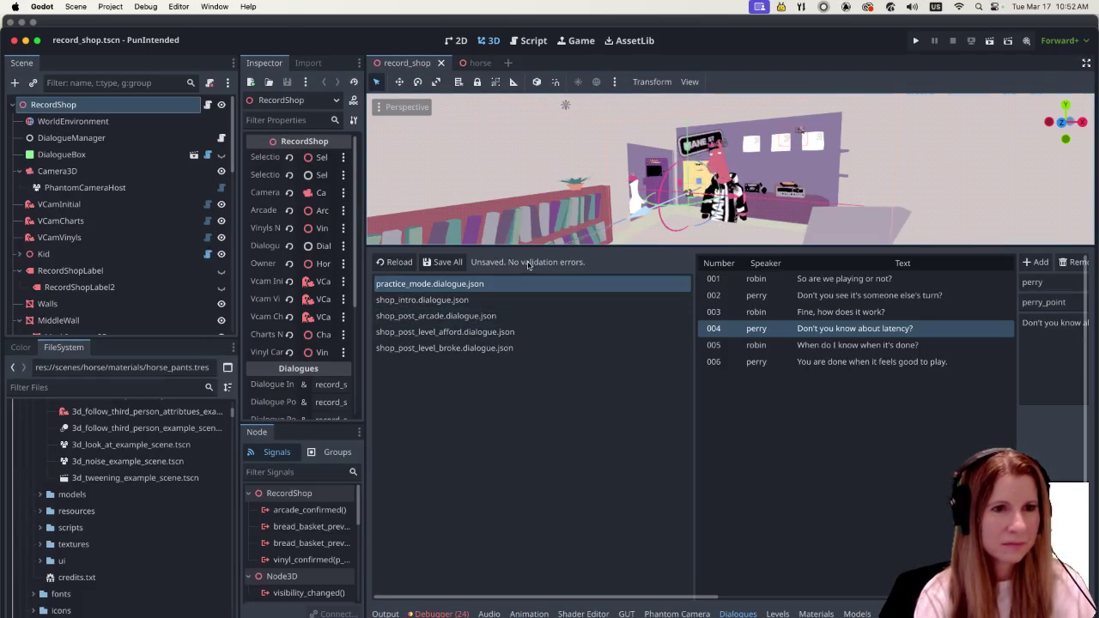
{"action": "mouse_move", "coordinate": [539, 246]}
{"action": "left_mouse_down"}
{"action": "mouse_move", "coordinate": [539, 519]}
{"action": "mouse_move", "coordinate": [539, 510]}
{"action": "left_mouse_up"}
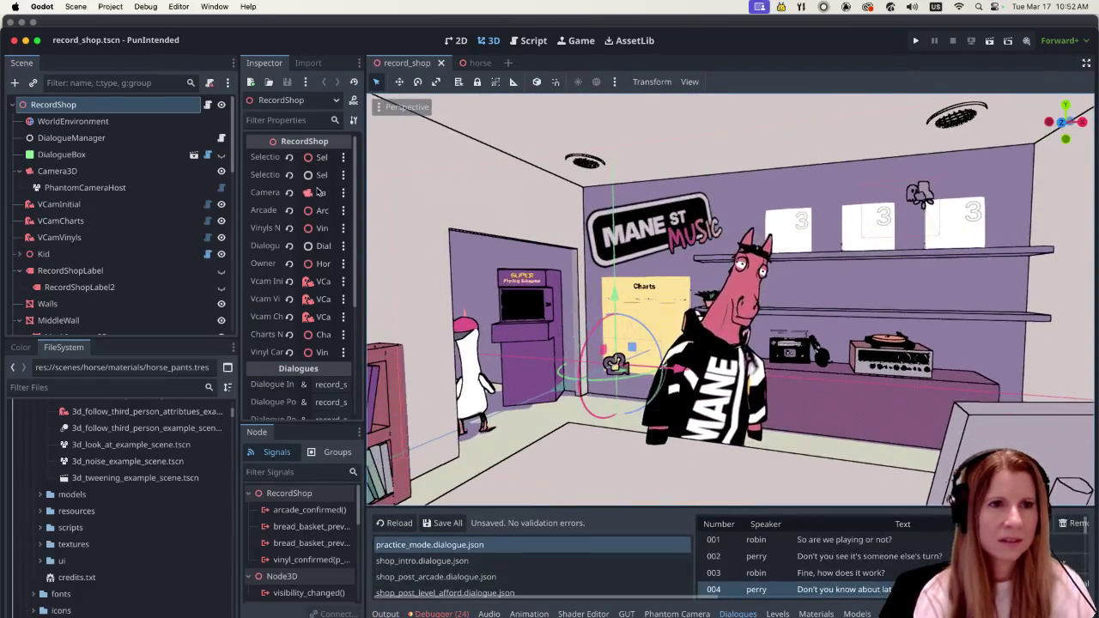
{"action": "left_click", "coordinate": [477, 62]}
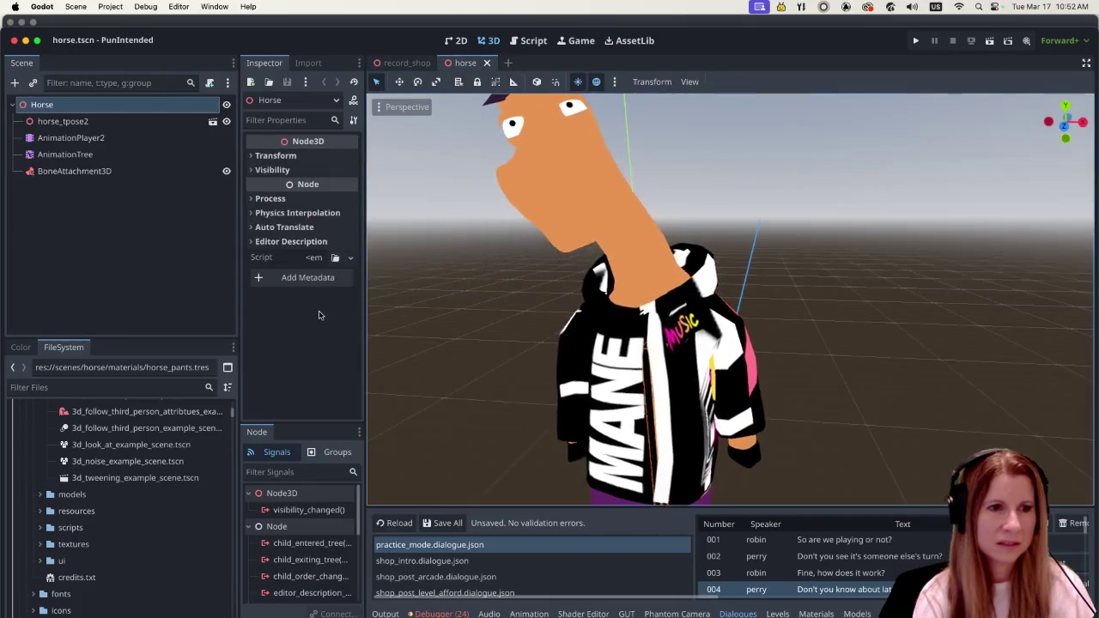
{"action": "mouse_move", "coordinate": [464, 510]}
{"action": "left_mouse_down"}
{"action": "mouse_move", "coordinate": [386, 406]}
{"action": "mouse_move", "coordinate": [343, 376]}
{"action": "left_mouse_up"}
{"action": "left_click", "coordinate": [120, 154]}
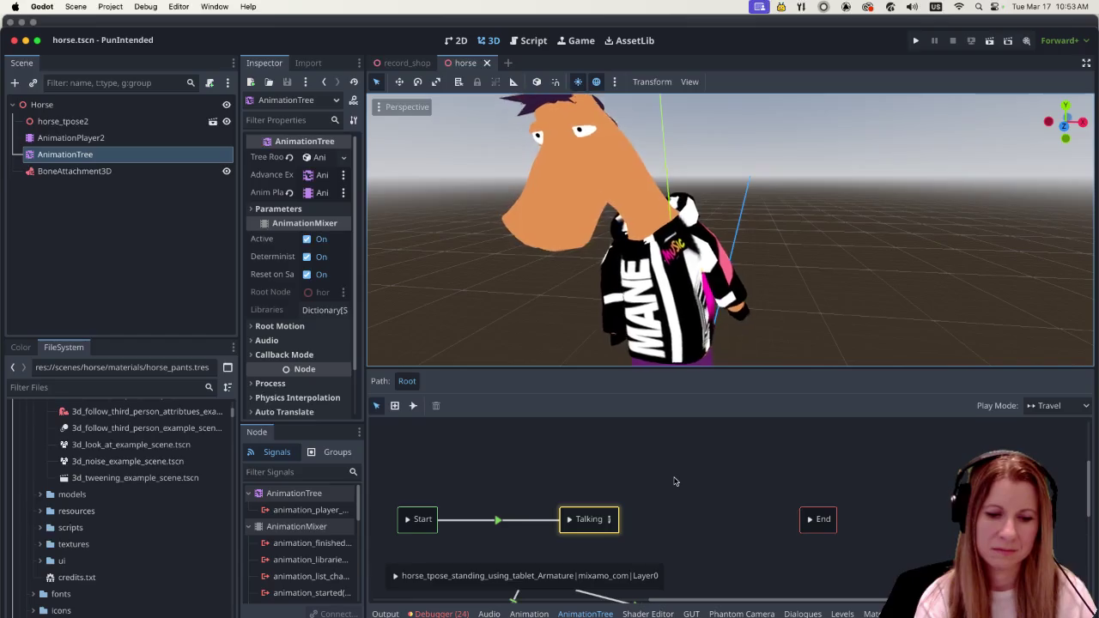
{"action": "left_click_drag", "start_coordinate": [681, 483], "coordinate": [785, 436]}
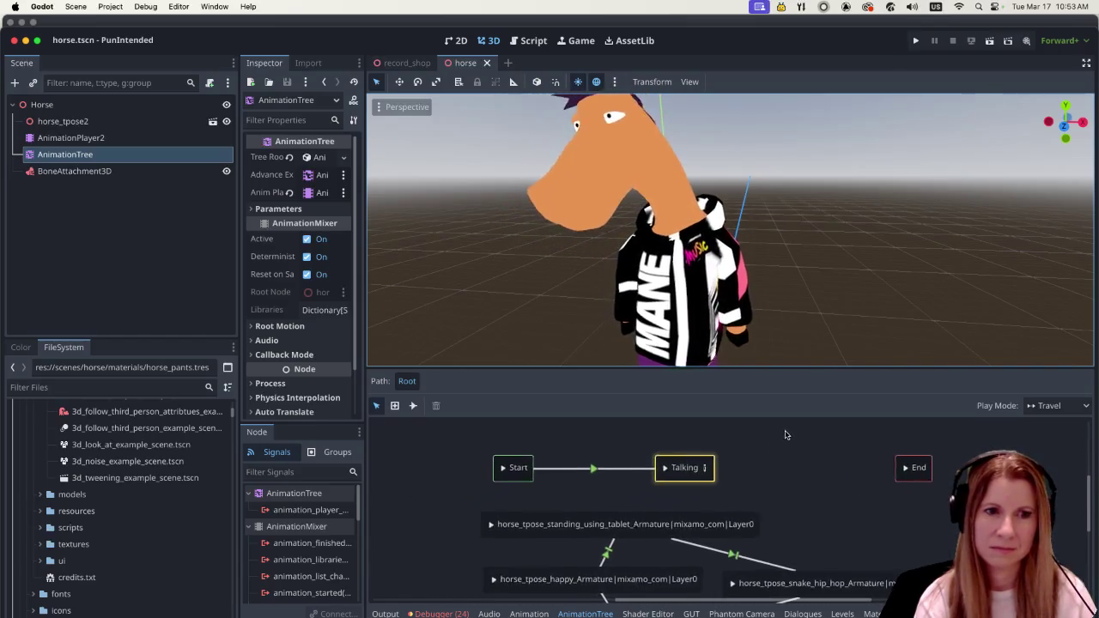
{"action": "left_click_drag", "start_coordinate": [653, 367], "coordinate": [639, 175]}
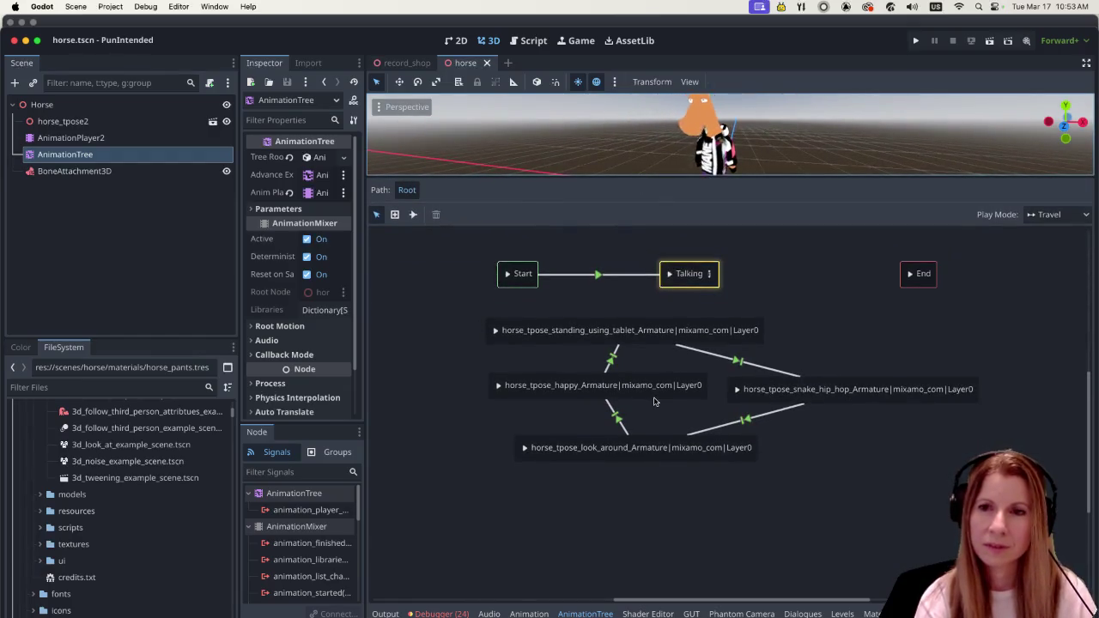
{"action": "mouse_move", "coordinate": [824, 323]}
{"action": "left_mouse_down"}
{"action": "mouse_move", "coordinate": [822, 344]}
{"action": "mouse_move", "coordinate": [742, 349]}
{"action": "left_mouse_up"}
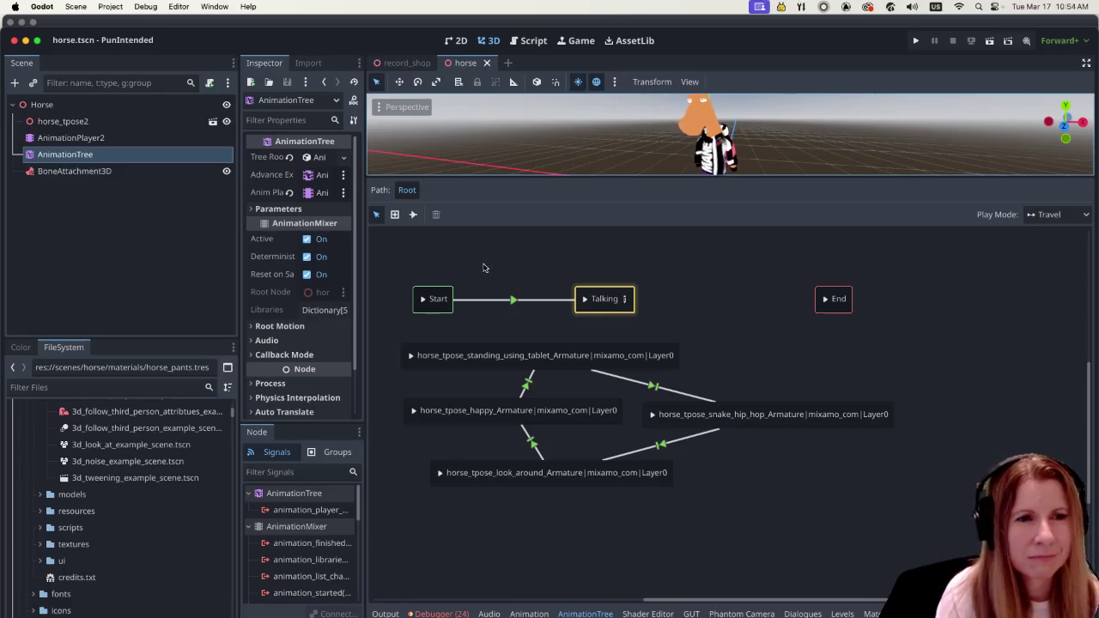
{"action": "scroll", "coordinate": [566, 270], "scroll_direction": "up", "scroll_amount": 2}
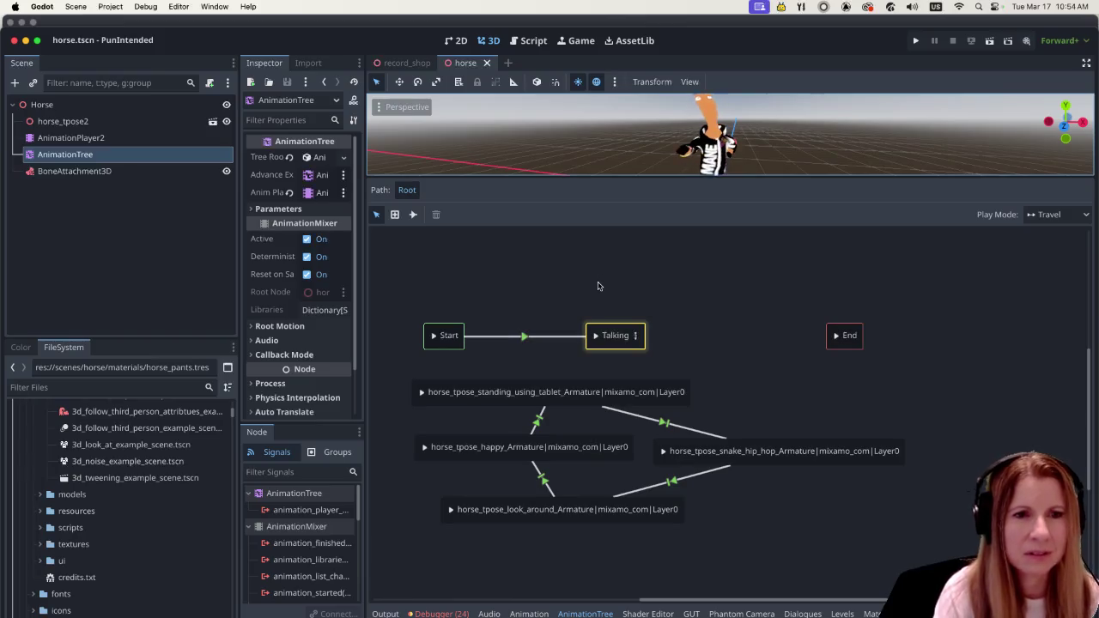
{"action": "left_click_drag", "start_coordinate": [570, 178], "coordinate": [576, 275]}
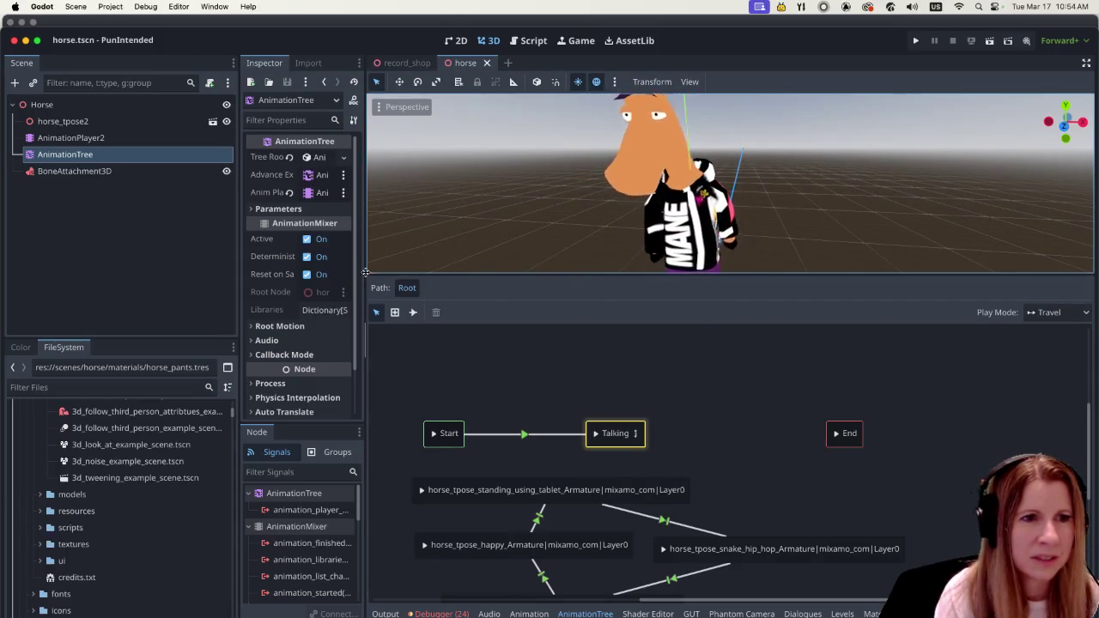
{"action": "left_click_drag", "start_coordinate": [366, 271], "coordinate": [465, 263]}
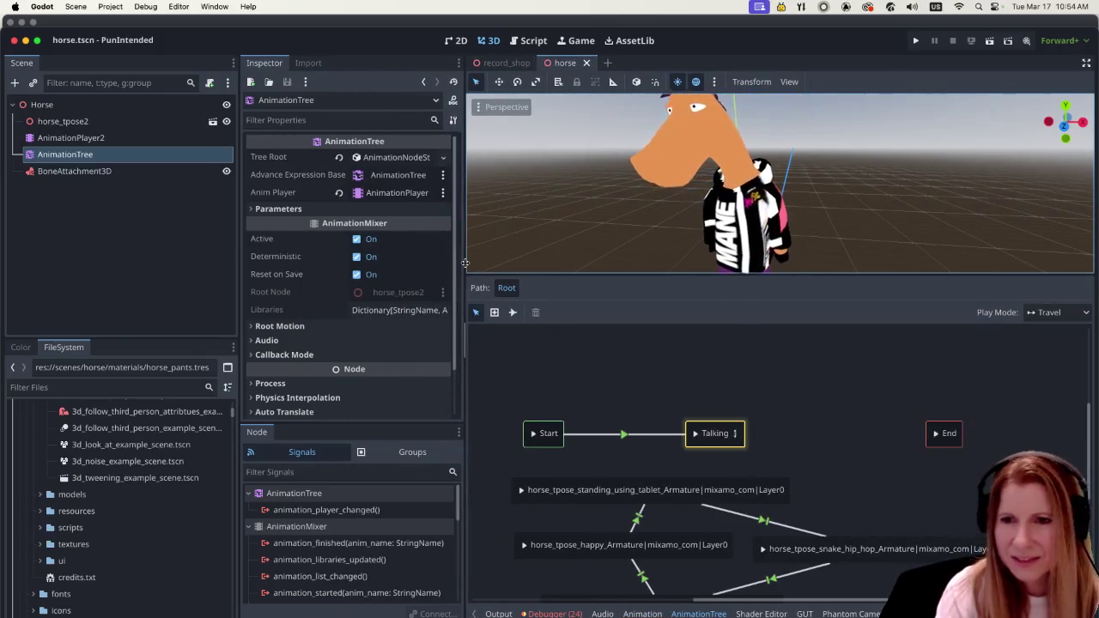
{"action": "left_click_drag", "start_coordinate": [465, 263], "coordinate": [431, 262]}
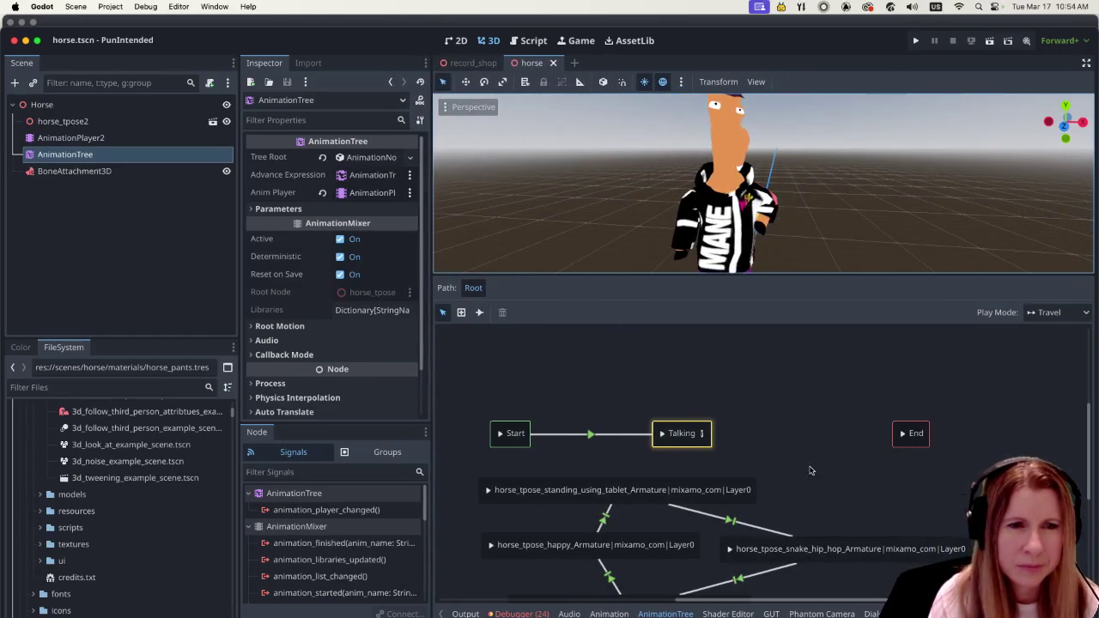
{"action": "scroll", "coordinate": [812, 469], "scroll_direction": "down", "scroll_amount": 3}
{"action": "scroll", "coordinate": [810, 401], "scroll_direction": "right", "scroll_amount": 1}
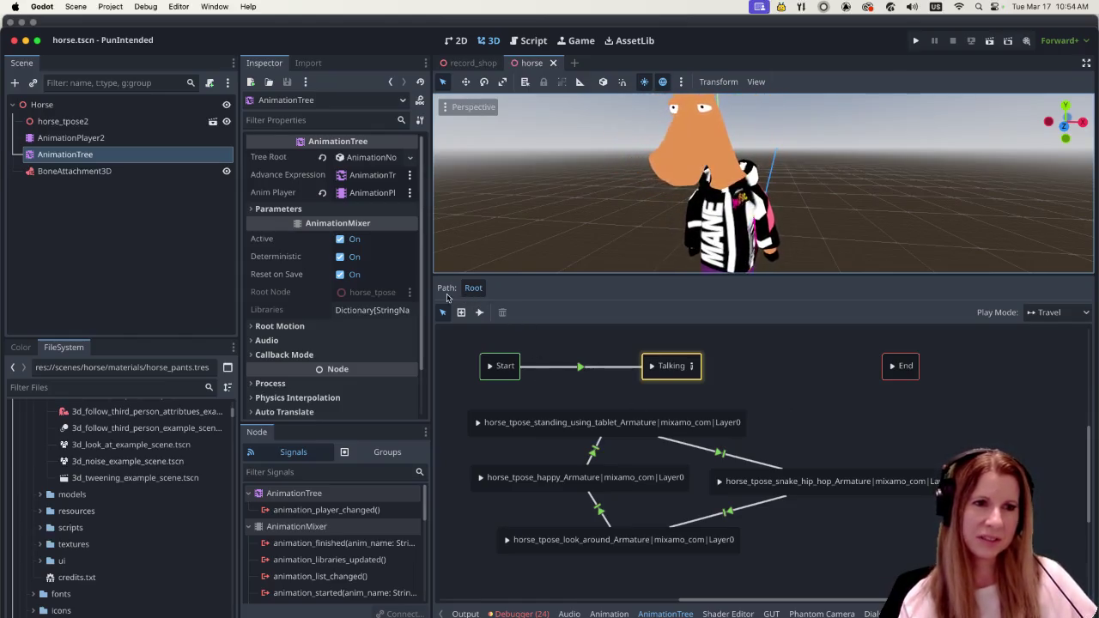
{"action": "left_click", "coordinate": [120, 139]}
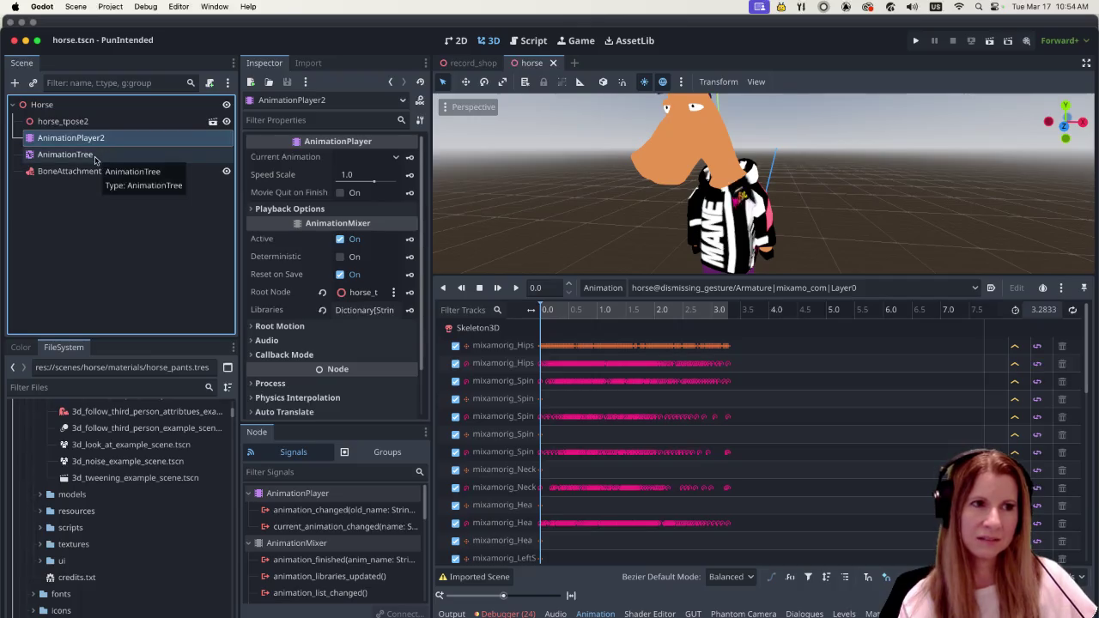
Back in the AnimationTree graph, select the happy-to-standing-using-tablet transition.
{"action": "left_click", "coordinate": [95, 155]}
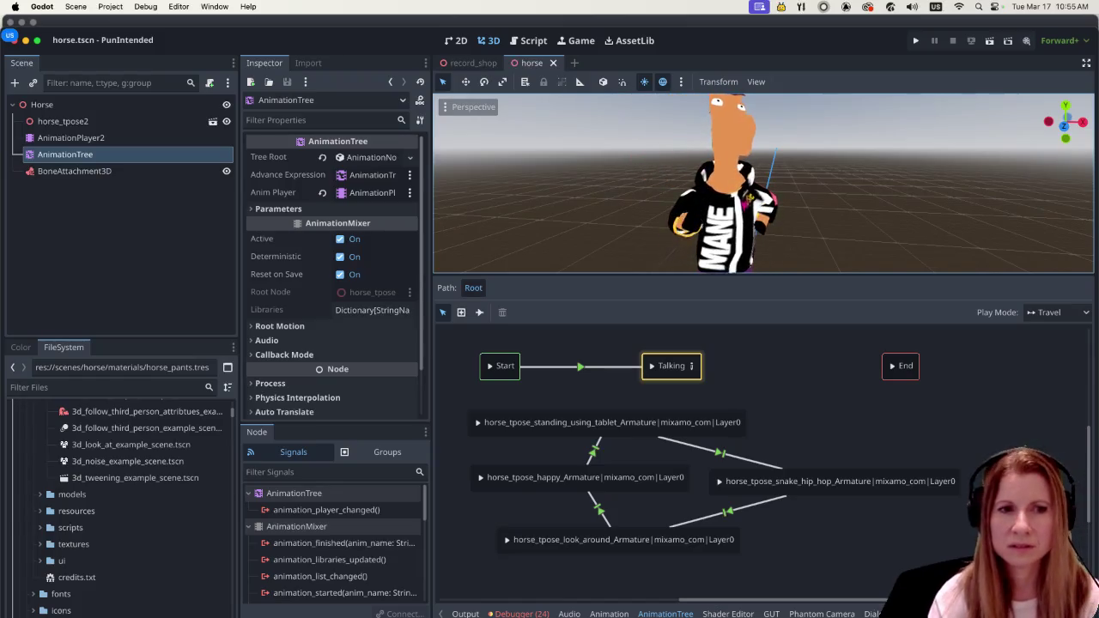
{"action": "left_click", "coordinate": [594, 452]}
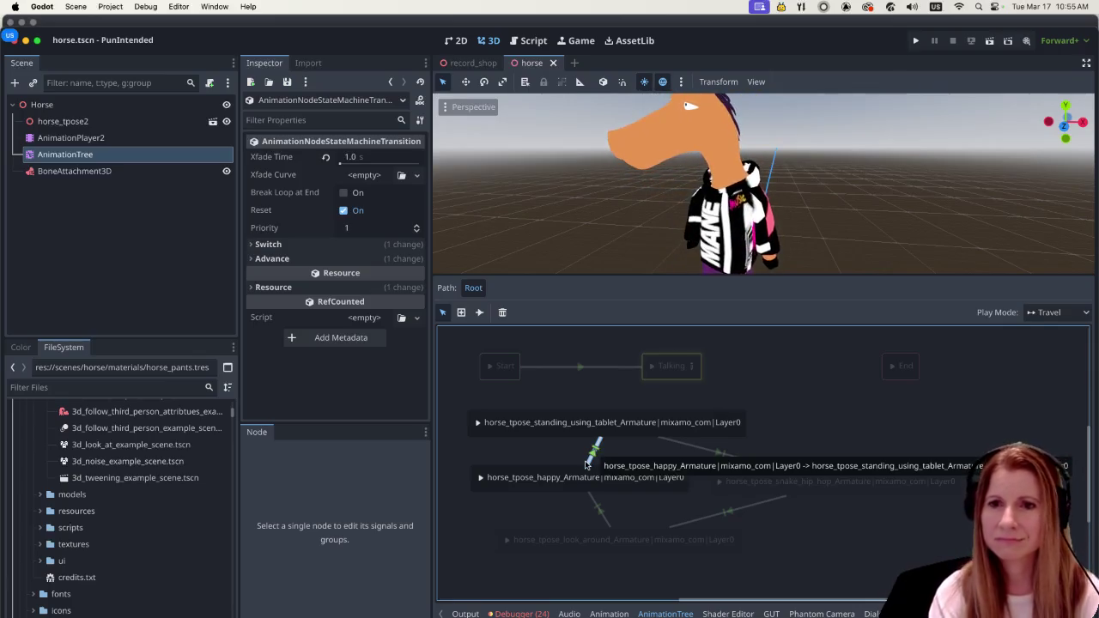
Keep the happy-to-tablet transition on At End switching and Auto advance, selecting its empty condition.
{"action": "left_click", "coordinate": [254, 259]}
{"action": "left_click", "coordinate": [257, 244]}
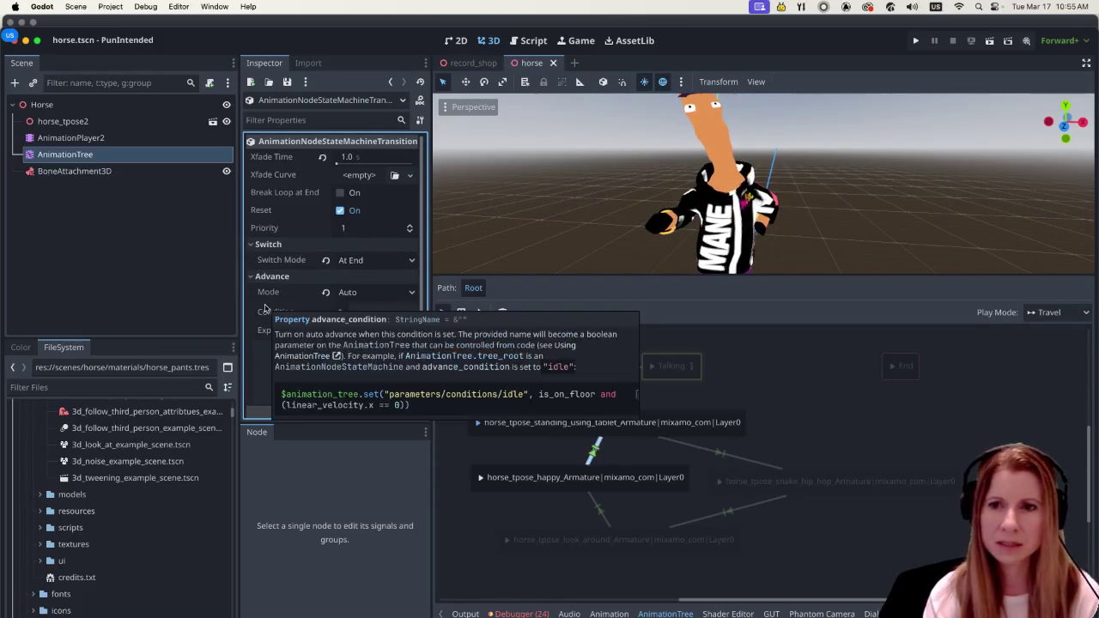
{"action": "left_click", "coordinate": [408, 295]}
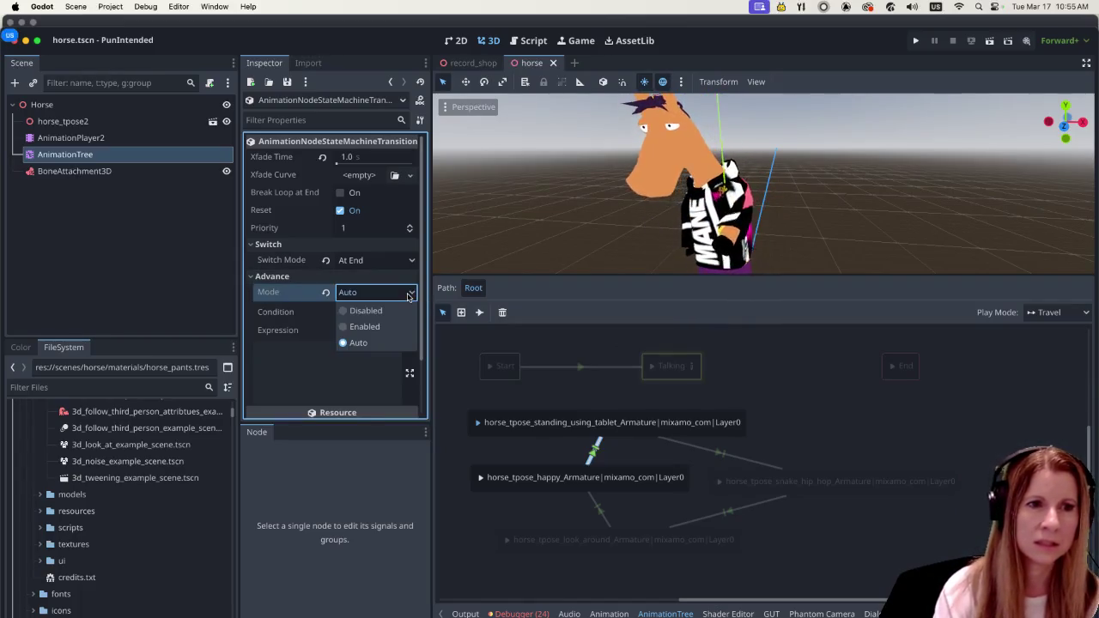
{"action": "left_click", "coordinate": [309, 369]}
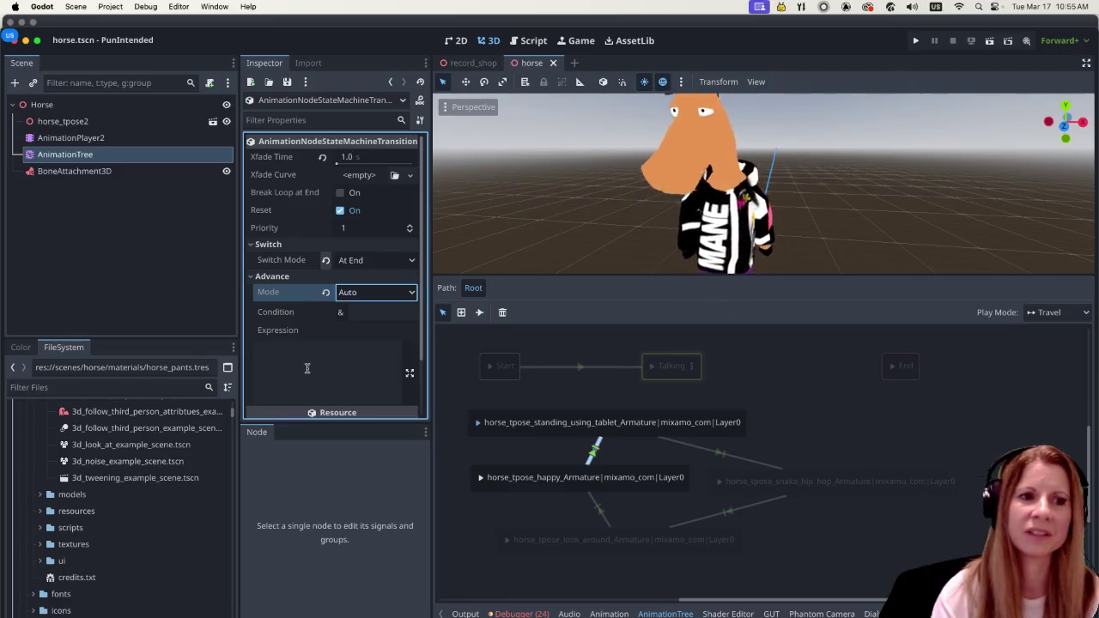
{"action": "left_click", "coordinate": [371, 313]}
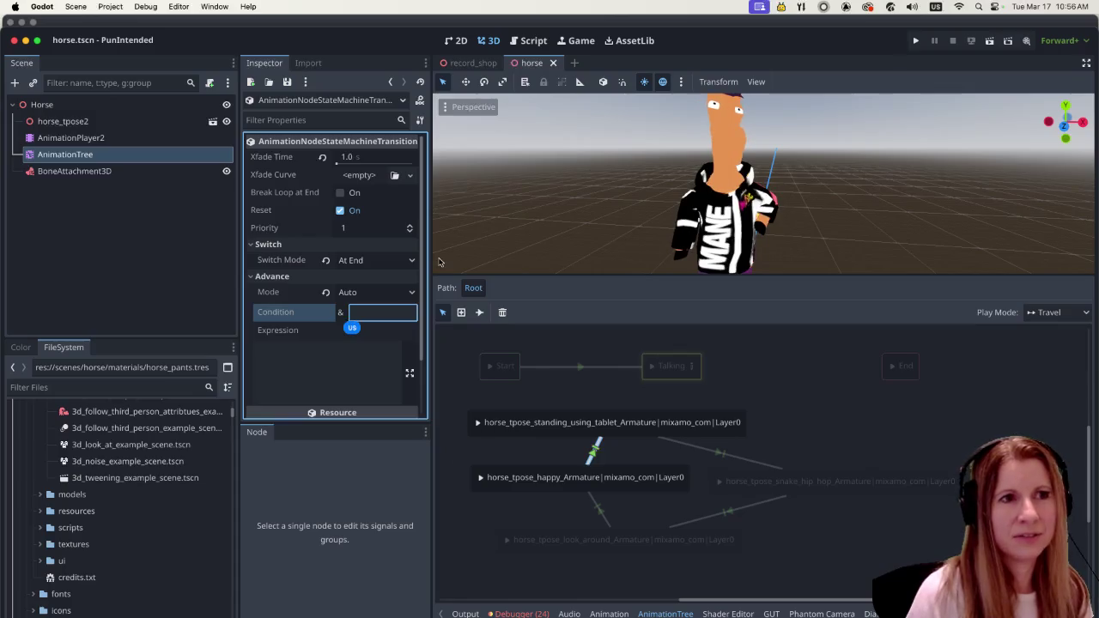
{"action": "left_click_drag", "start_coordinate": [360, 53], "coordinate": [359, 41]}
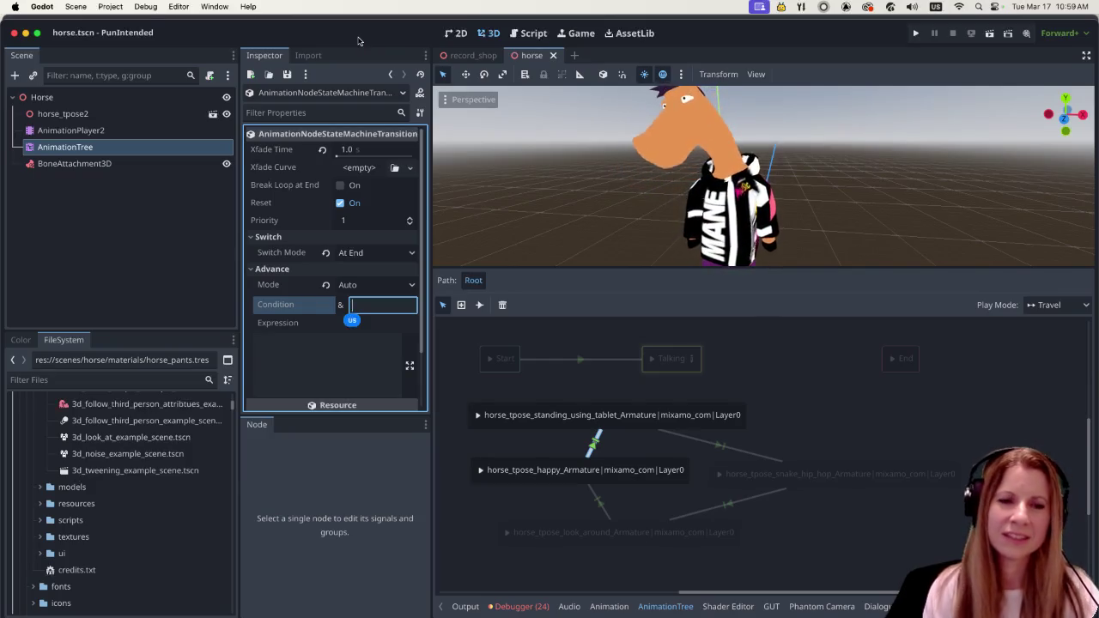
Leave the condition empty, preview Start → Talking playback in the root graph, and enter Talking.
{"action": "left_click", "coordinate": [866, 425]}
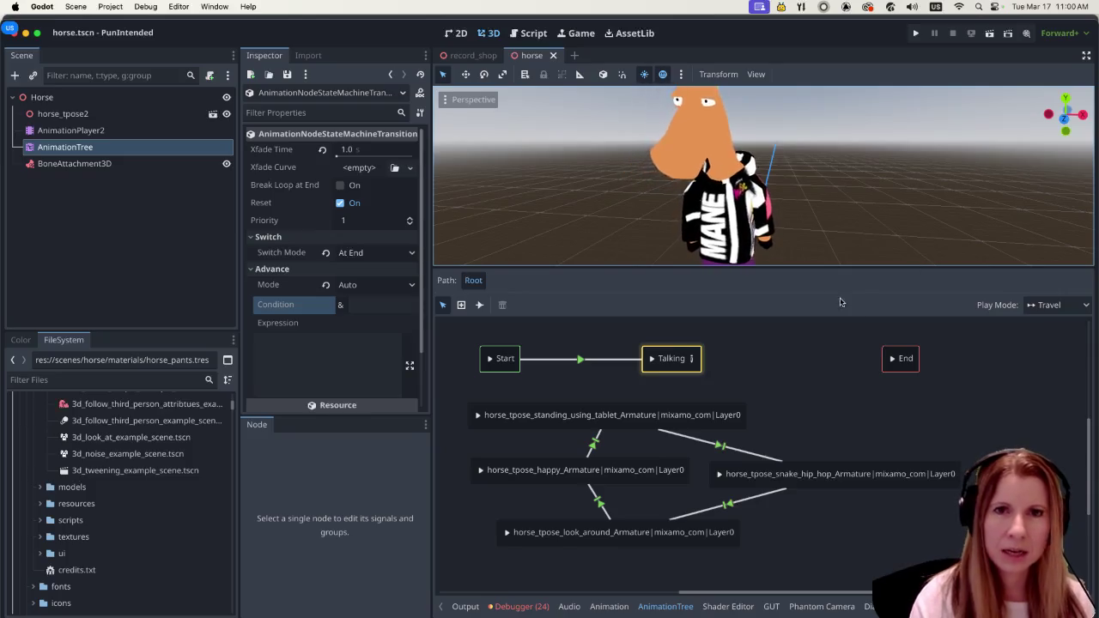
{"action": "left_click", "coordinate": [792, 405]}
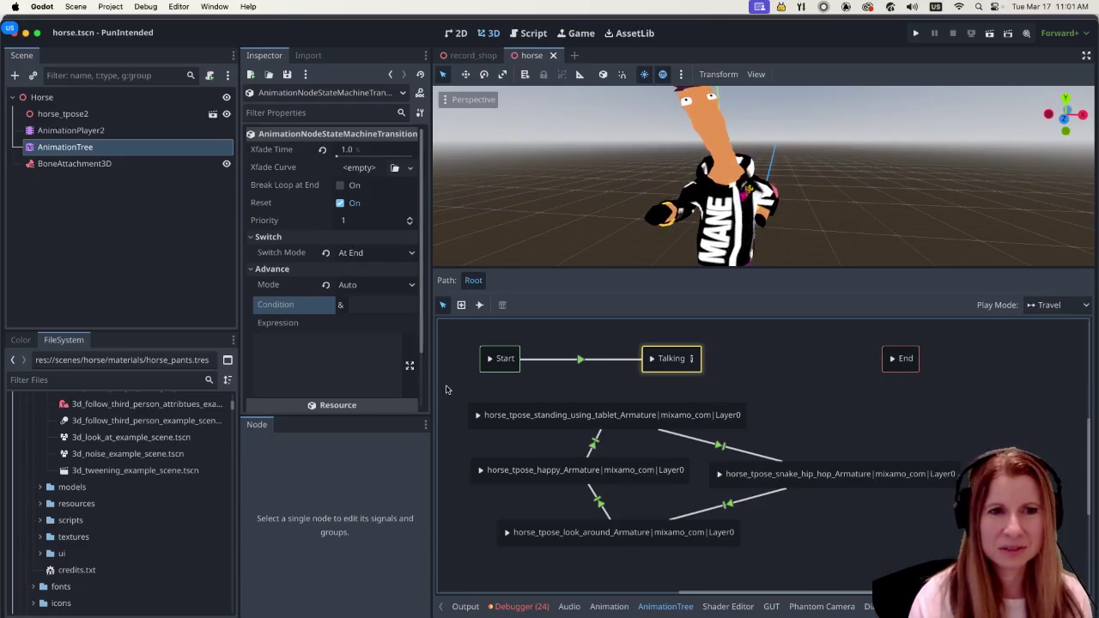
{"action": "left_click", "coordinate": [693, 360]}
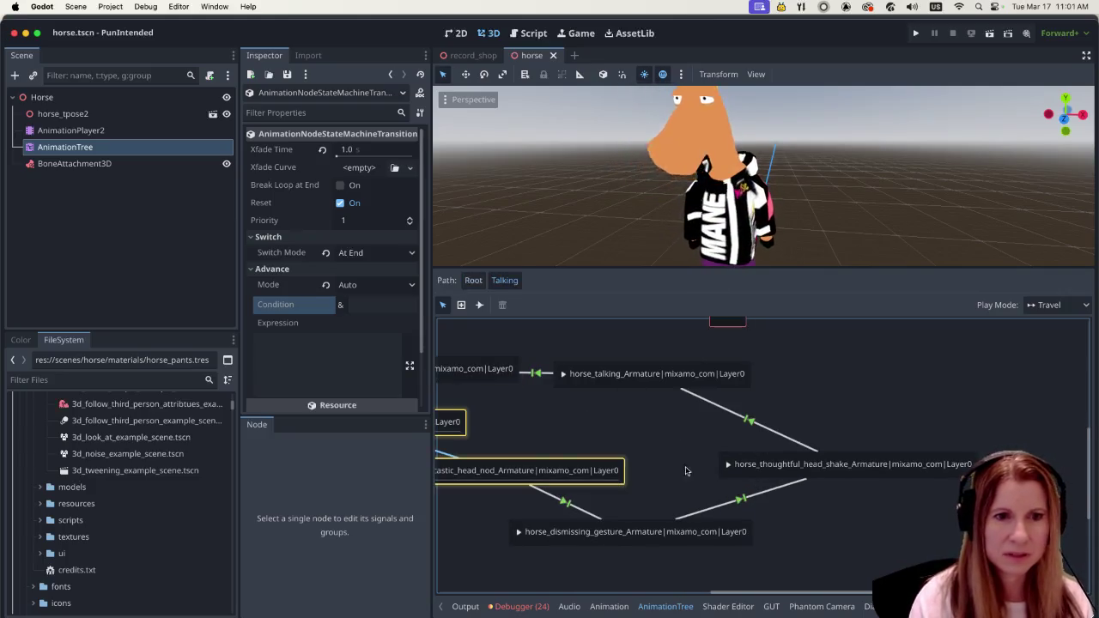
Pan and zoom the Talking graph to view its whole gesture chain from Start.
{"action": "left_click_drag", "start_coordinate": [724, 594], "coordinate": [649, 594]}
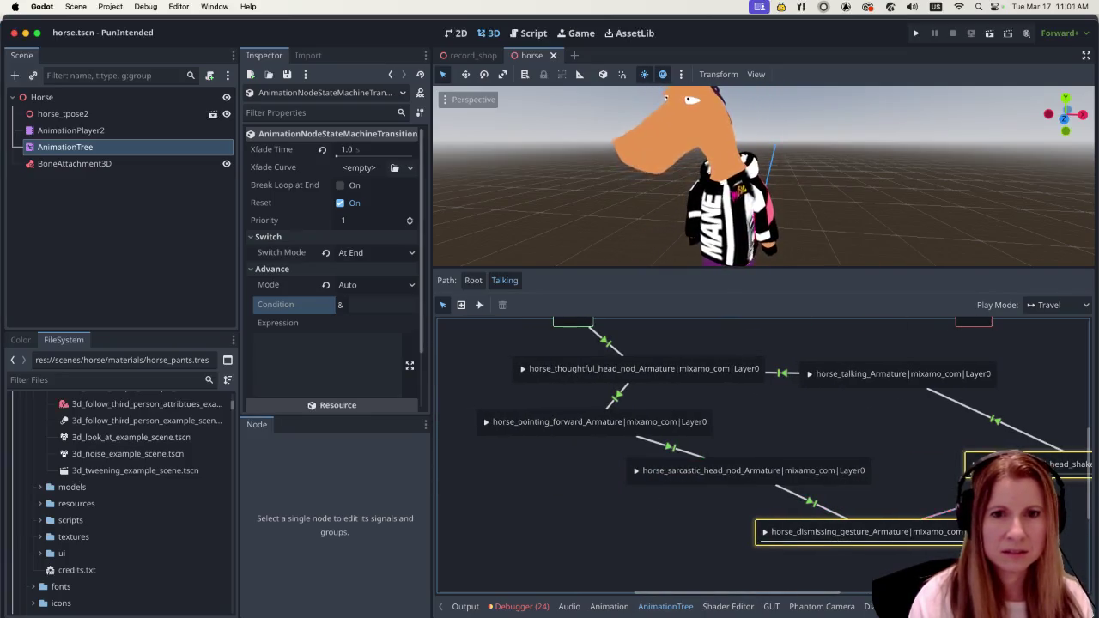
{"action": "scroll", "coordinate": [1089, 507], "scroll_direction": "up", "scroll_amount": 3}
{"action": "scroll", "coordinate": [1073, 500], "scroll_direction": "down", "scroll_amount": 3}
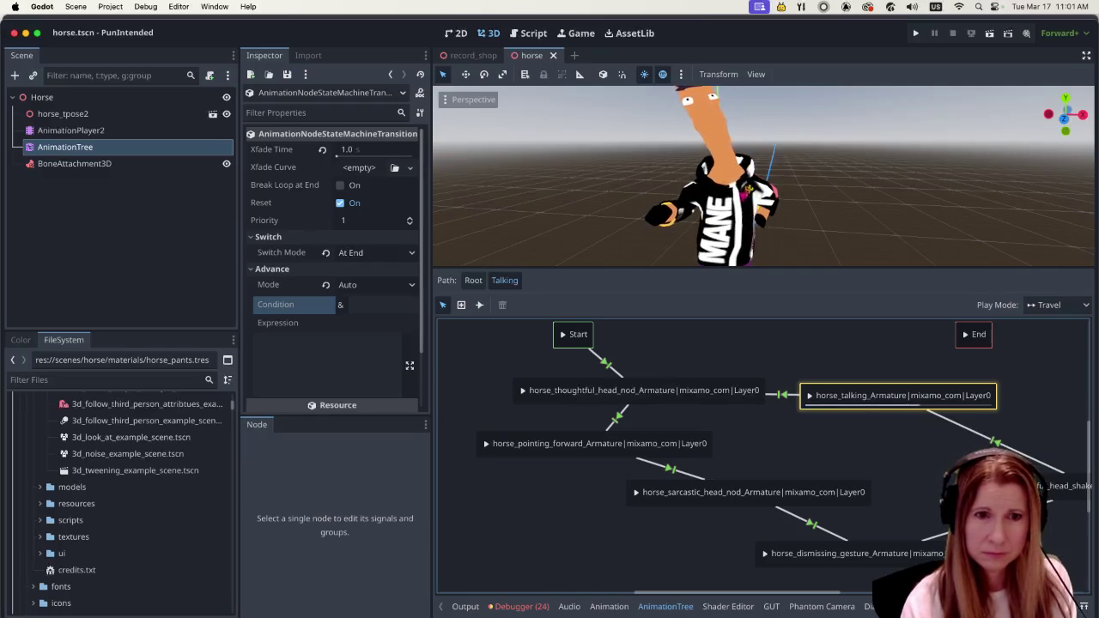
Make the pointing_forward state play horse@tpose@waving and inspect its incoming 2.0 s transition.
{"action": "double_click", "coordinate": [670, 390]}
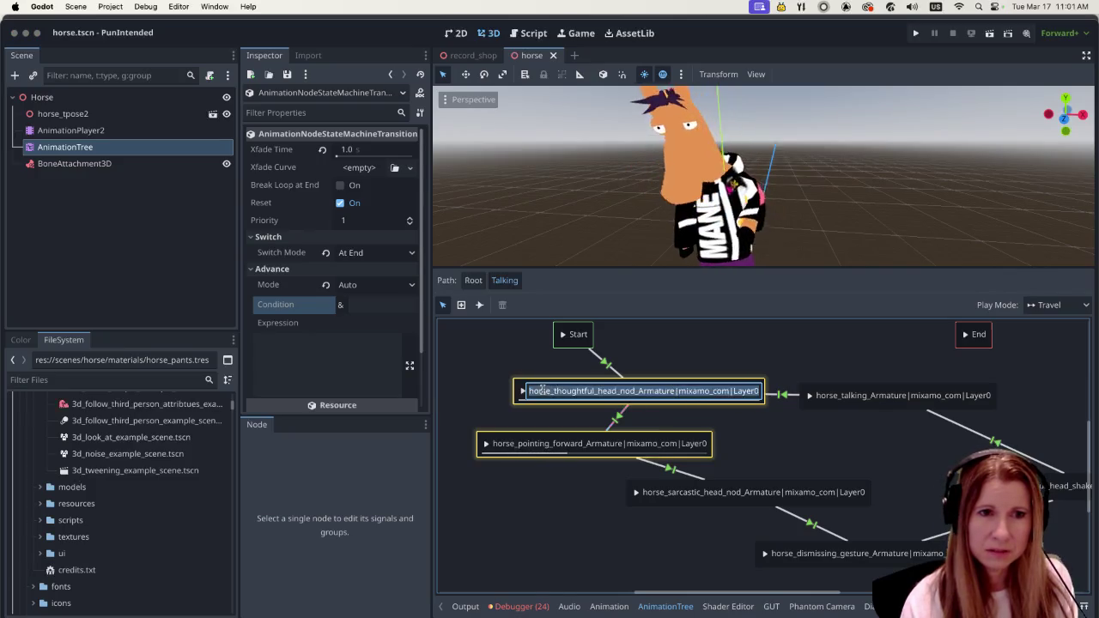
{"action": "left_click", "coordinate": [774, 442]}
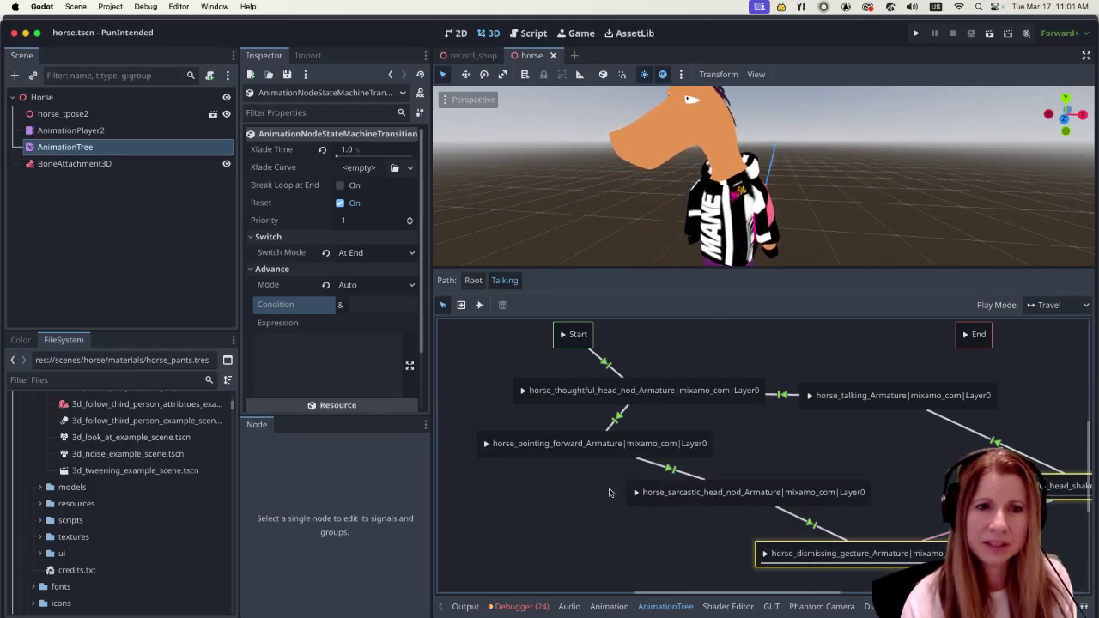
{"action": "double_click", "coordinate": [540, 445]}
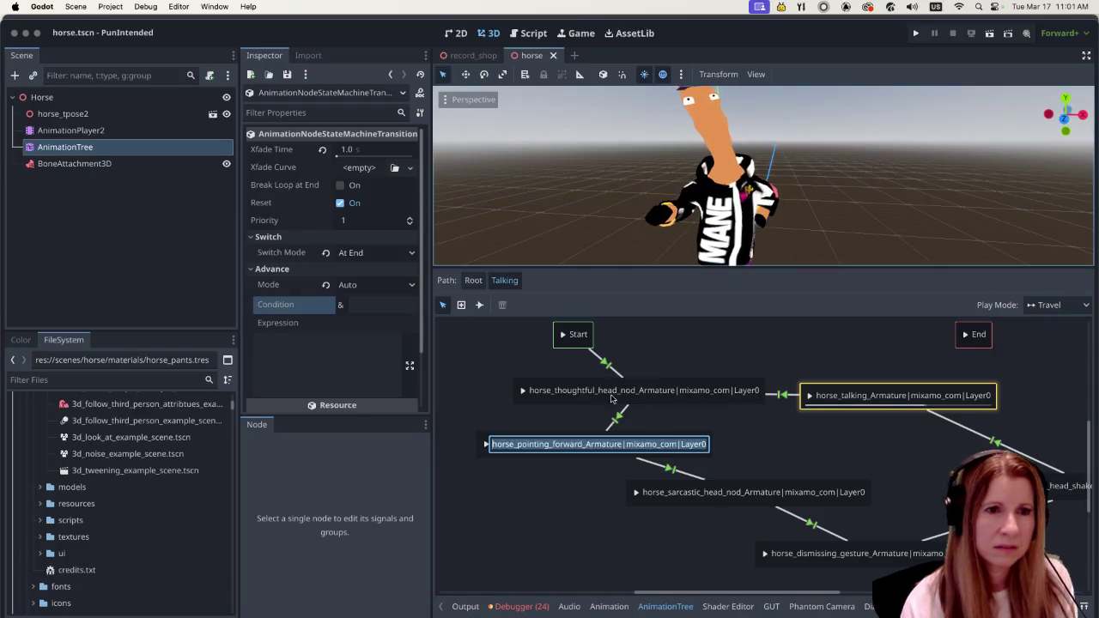
{"action": "left_click", "coordinate": [563, 439]}
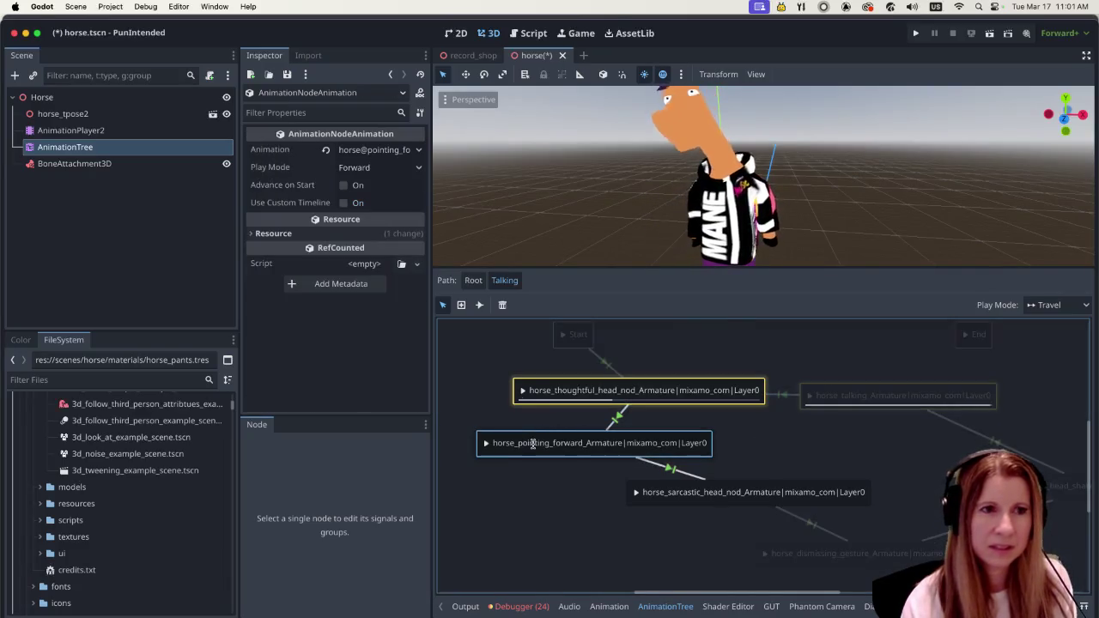
{"action": "left_click", "coordinate": [417, 151]}
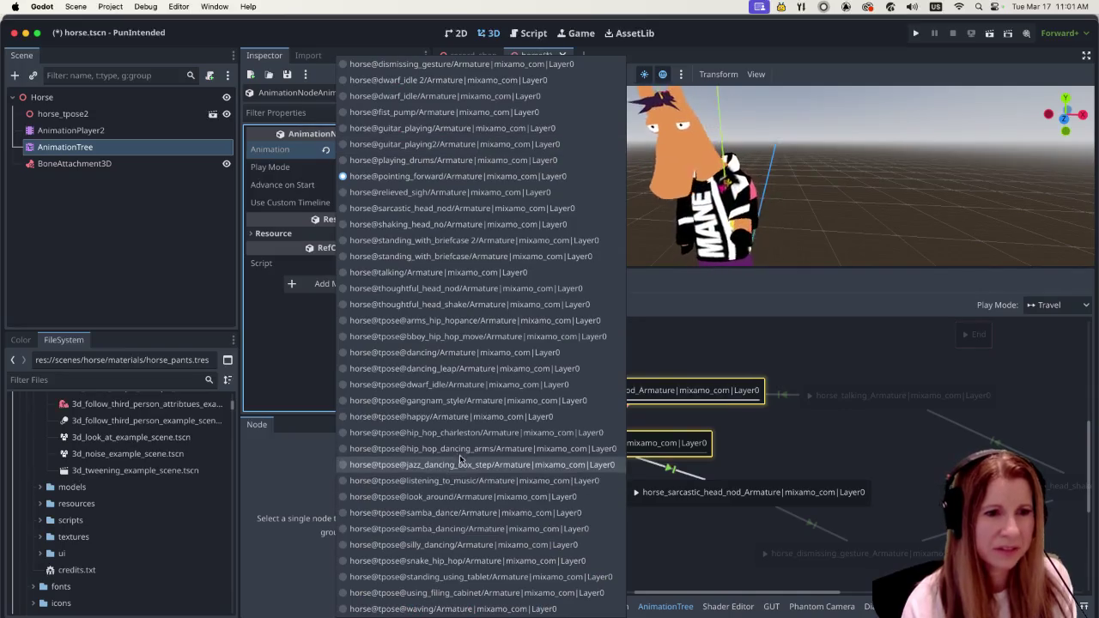
{"action": "left_click", "coordinate": [469, 608]}
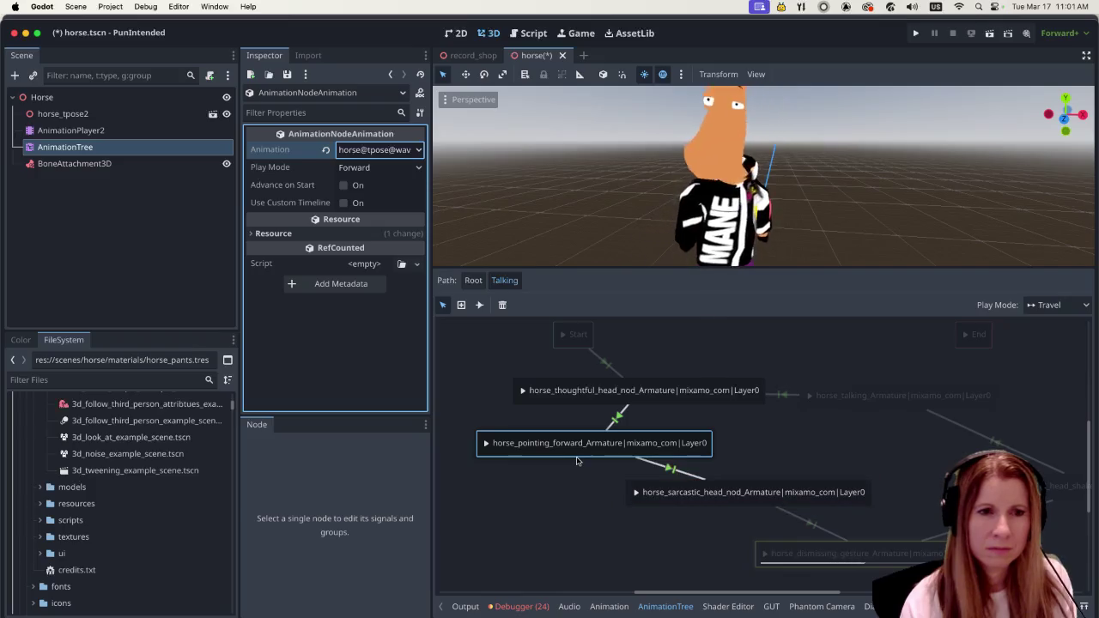
{"action": "left_click", "coordinate": [616, 418]}
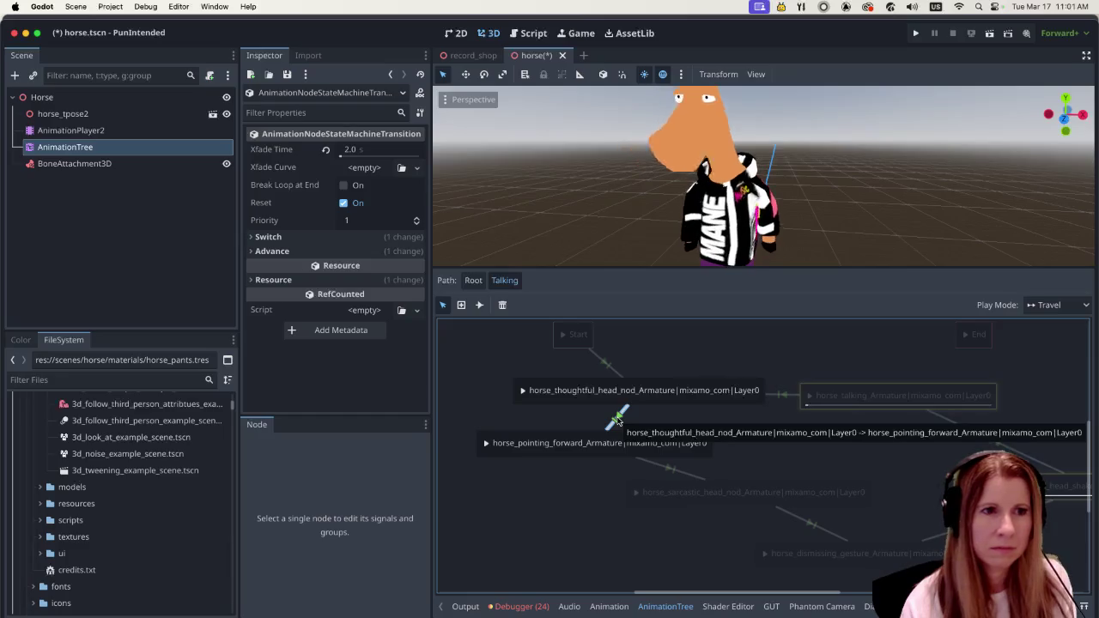
Leave the thoughtful-to-pointing_forward transition's Advance condition empty and bring up the dialogue editor.
{"action": "left_click", "coordinate": [257, 251]}
{"action": "left_click", "coordinate": [375, 288]}
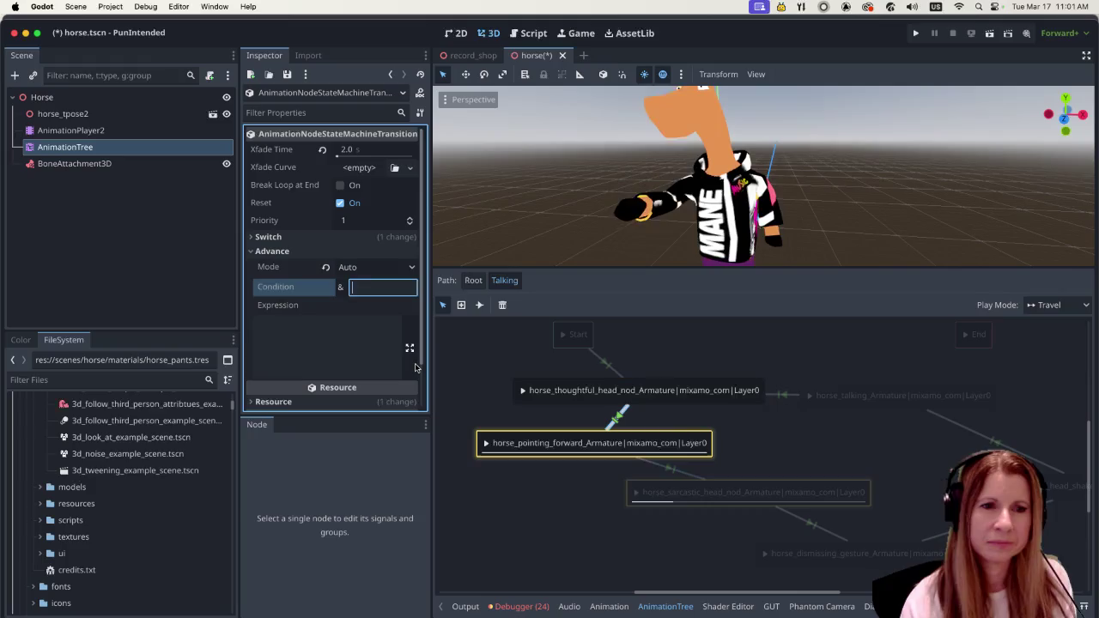
{"action": "left_click", "coordinate": [800, 444]}
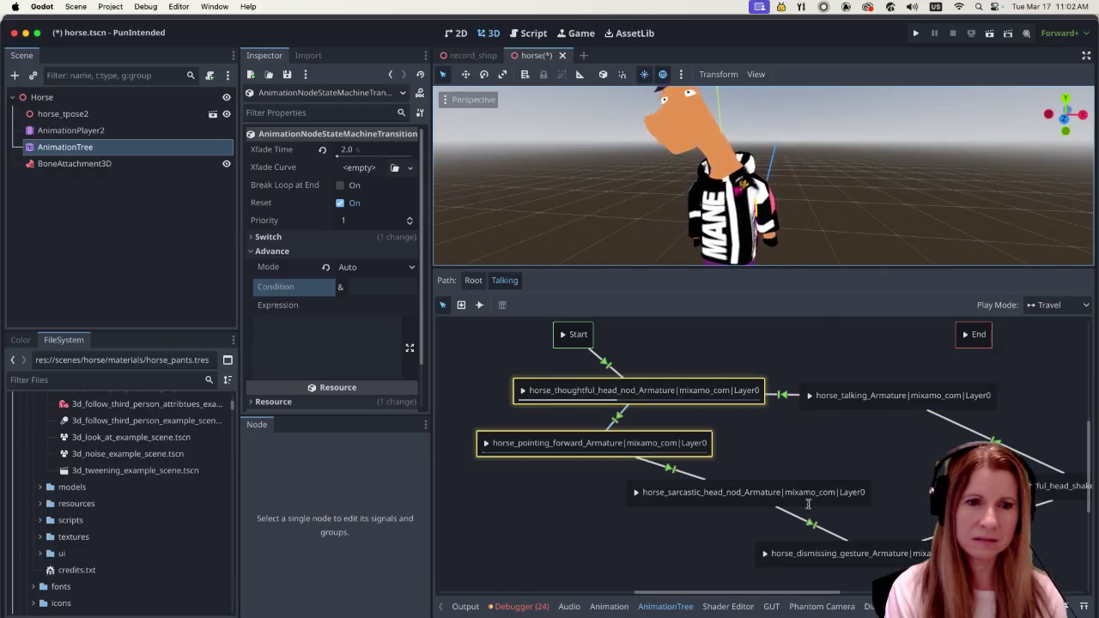
{"action": "left_click", "coordinate": [871, 606]}
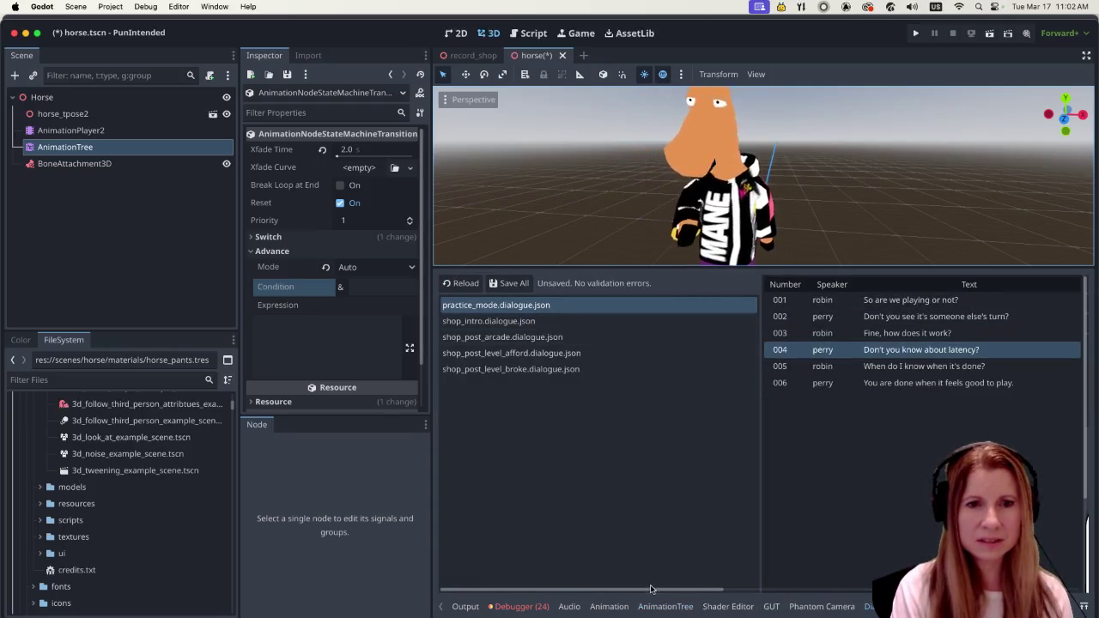
Give shop_intro.dialogue.json's opening line the cue 'welcome', then select line 002.
{"action": "mouse_move", "coordinate": [650, 589]}
{"action": "left_mouse_down"}
{"action": "mouse_move", "coordinate": [793, 590]}
{"action": "mouse_move", "coordinate": [598, 591]}
{"action": "left_mouse_up"}
{"action": "left_click", "coordinate": [621, 321]}
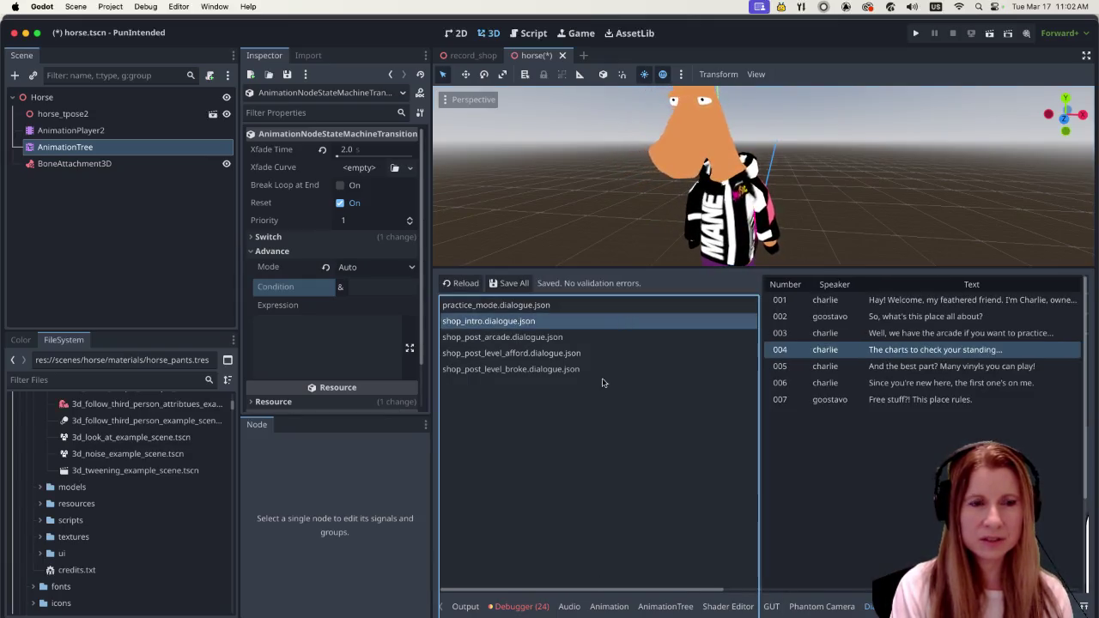
{"action": "mouse_move", "coordinate": [607, 591]}
{"action": "left_mouse_down"}
{"action": "mouse_move", "coordinate": [867, 592]}
{"action": "mouse_move", "coordinate": [778, 614]}
{"action": "left_mouse_up"}
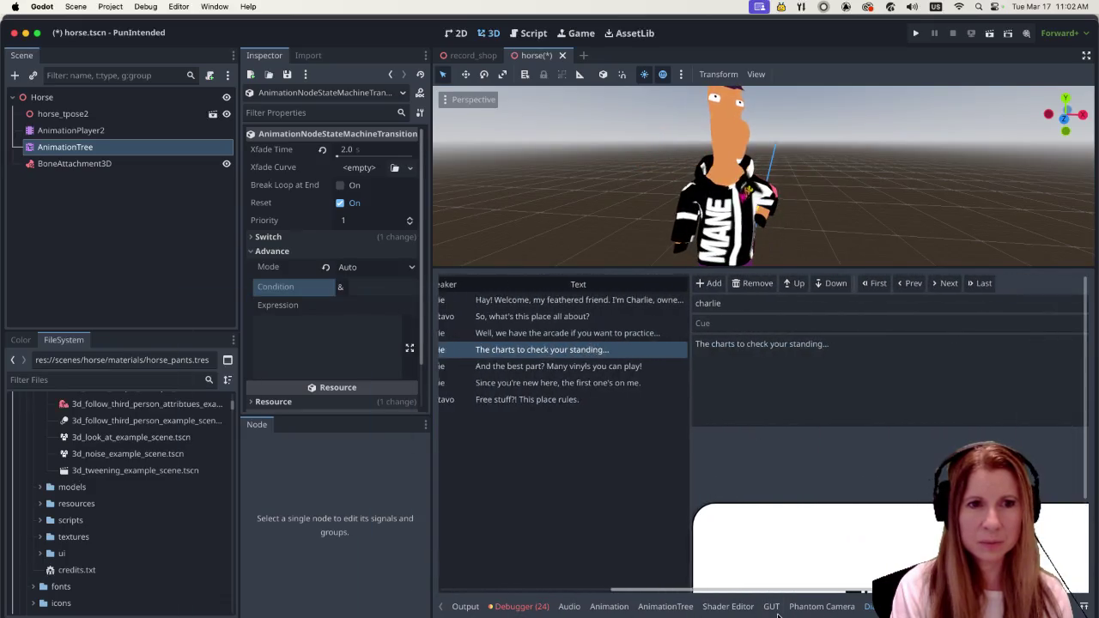
{"action": "left_click", "coordinate": [648, 307]}
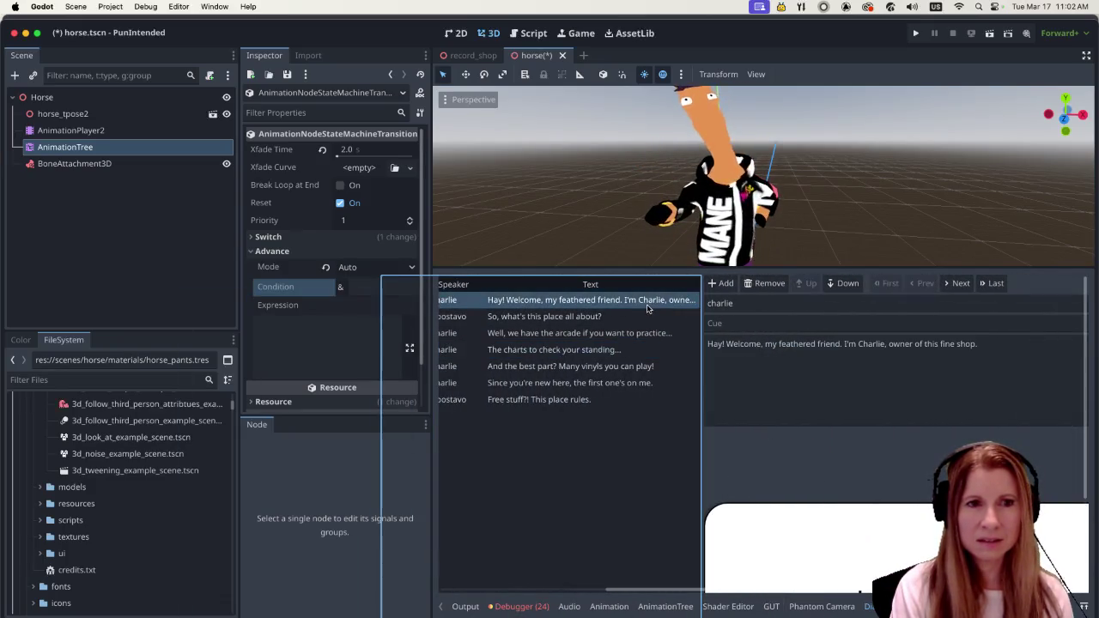
{"action": "left_click", "coordinate": [745, 323]}
{"action": "type", "text": "wel"}
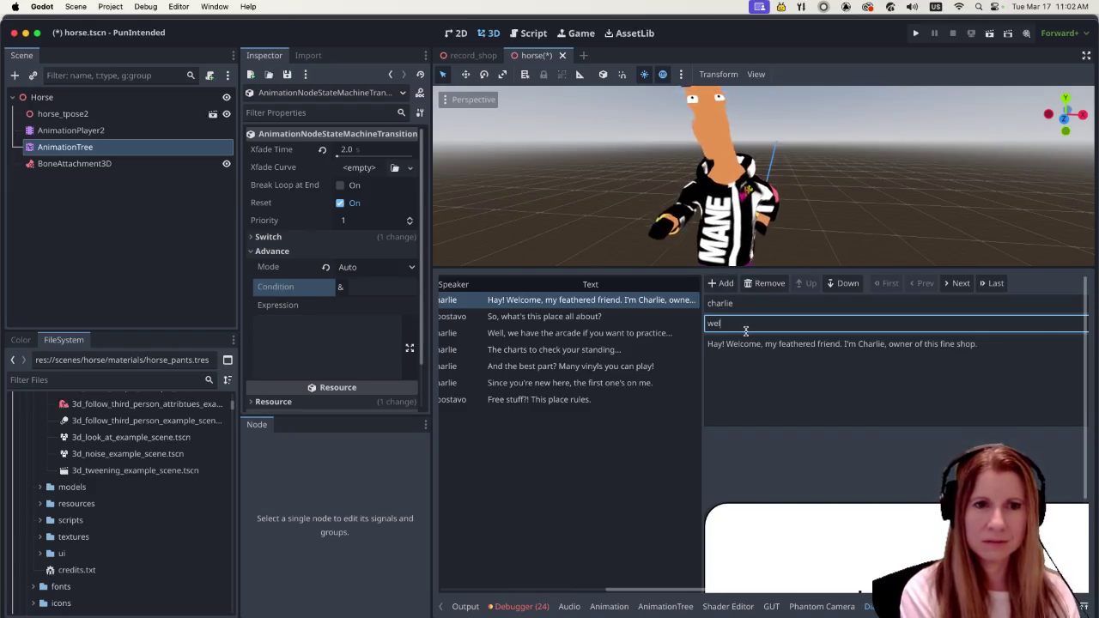
{"action": "type", "text": "come"}
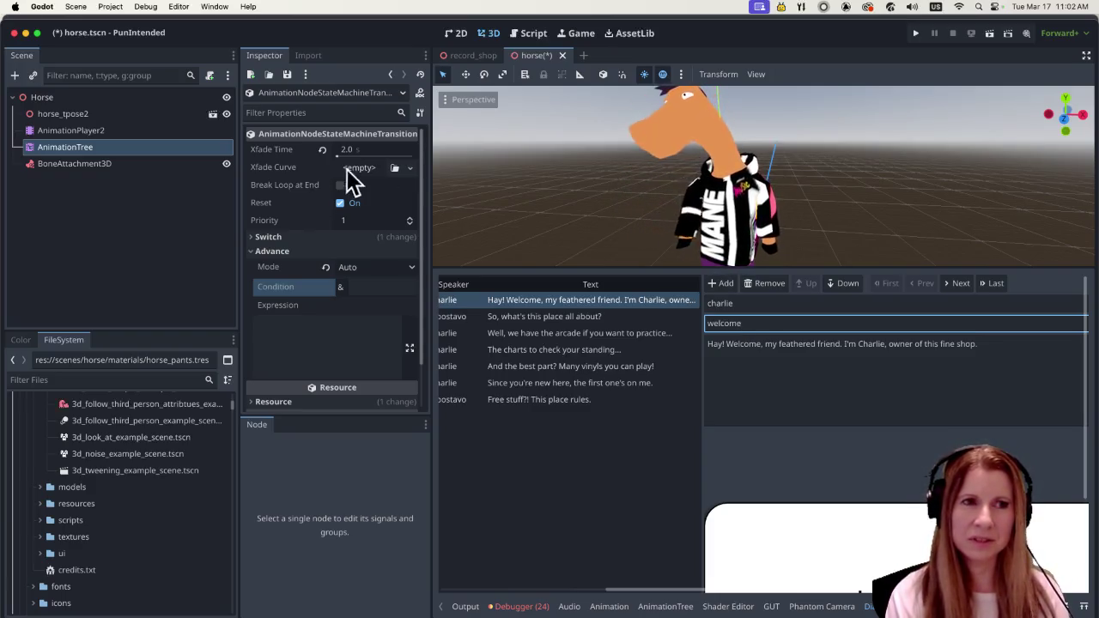
{"action": "left_click", "coordinate": [669, 317]}
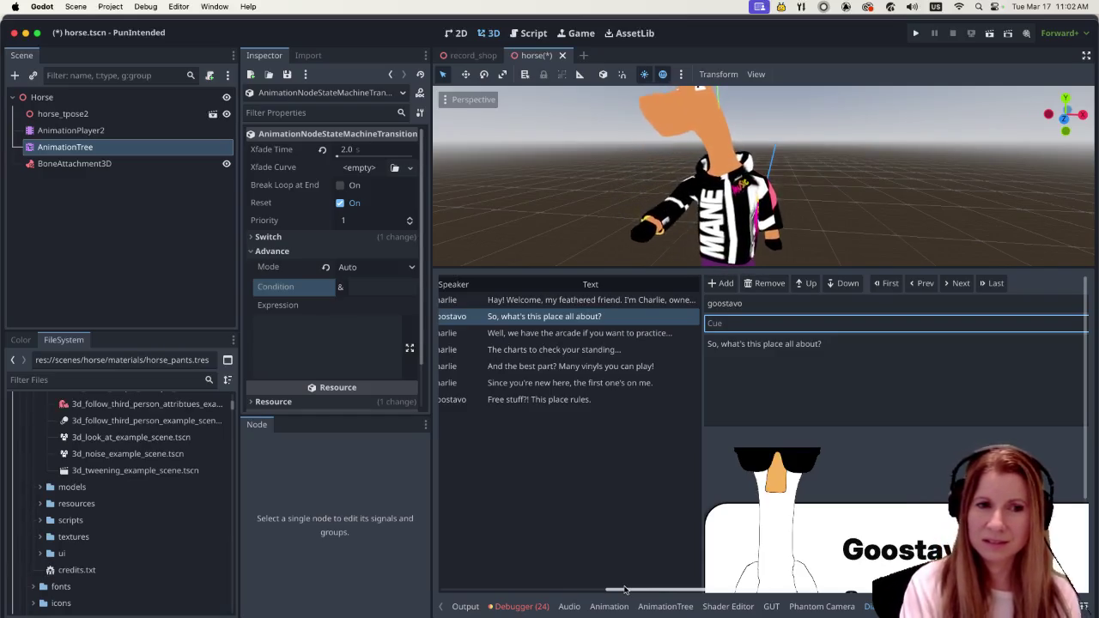
{"action": "left_click_drag", "start_coordinate": [624, 591], "coordinate": [601, 595]}
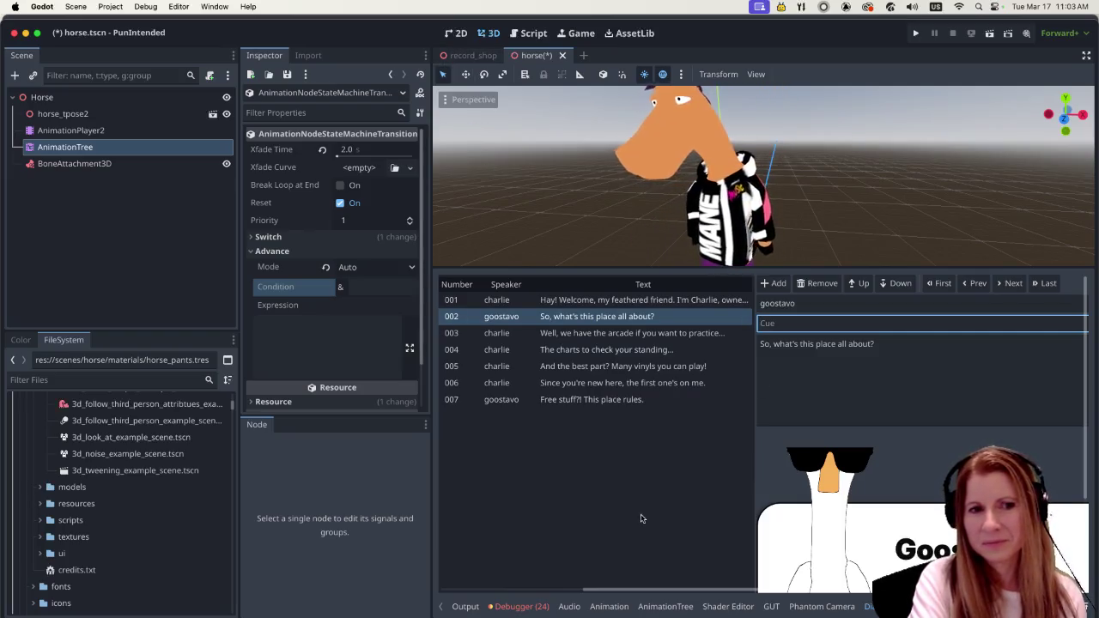
Back in the Talking graph, check the Xfade Time of the Start, pointing_forward and dismissing transitions.
{"action": "left_click", "coordinate": [611, 607]}
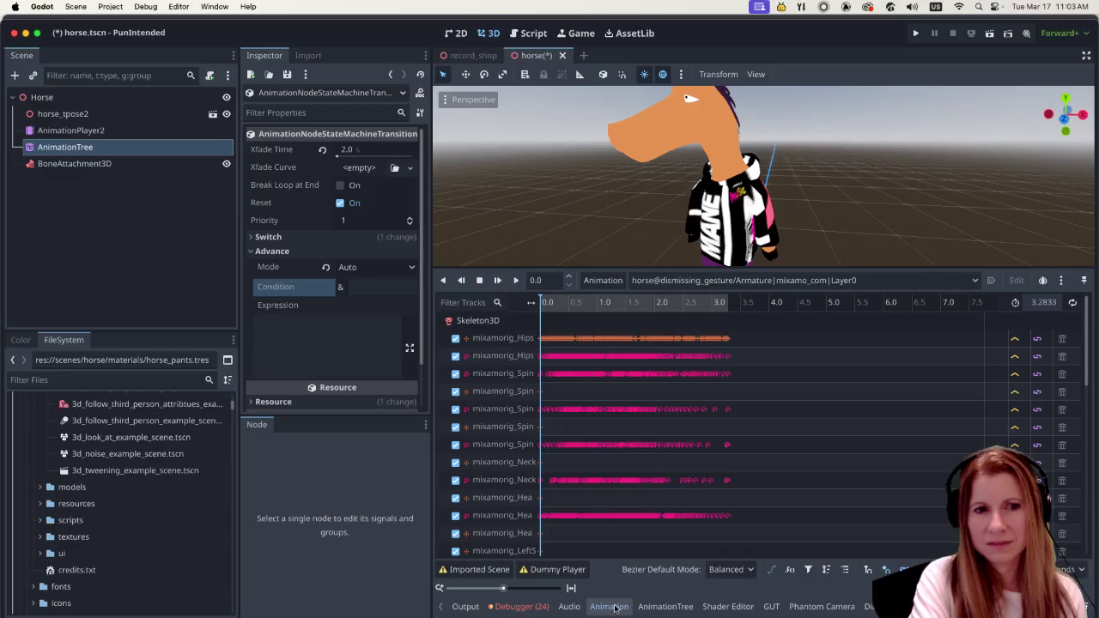
{"action": "left_click", "coordinate": [665, 606]}
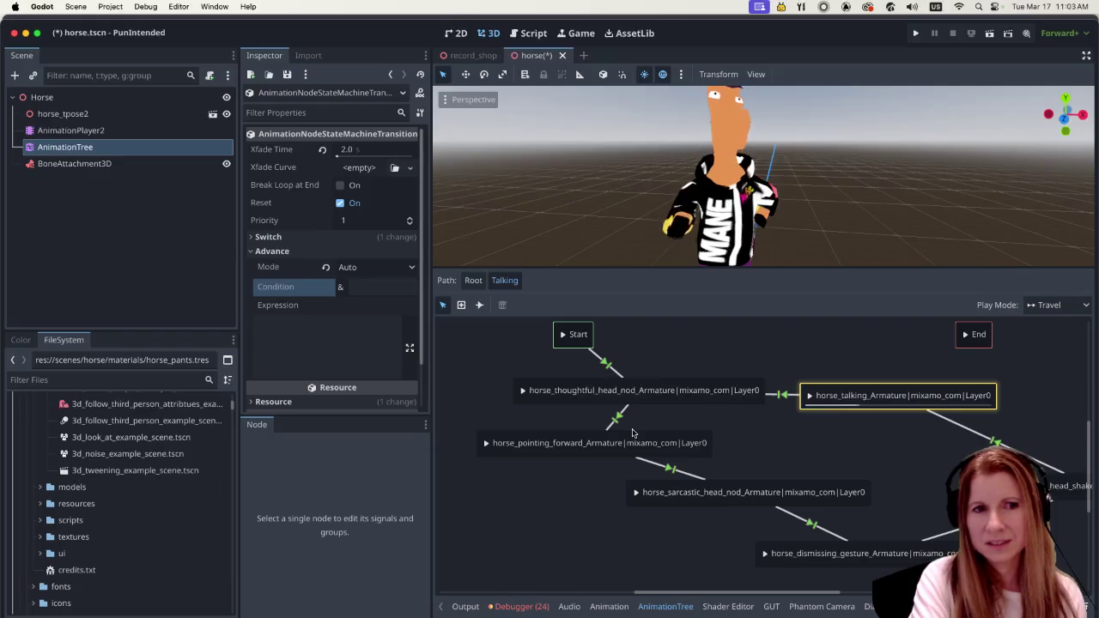
{"action": "left_click", "coordinate": [605, 361]}
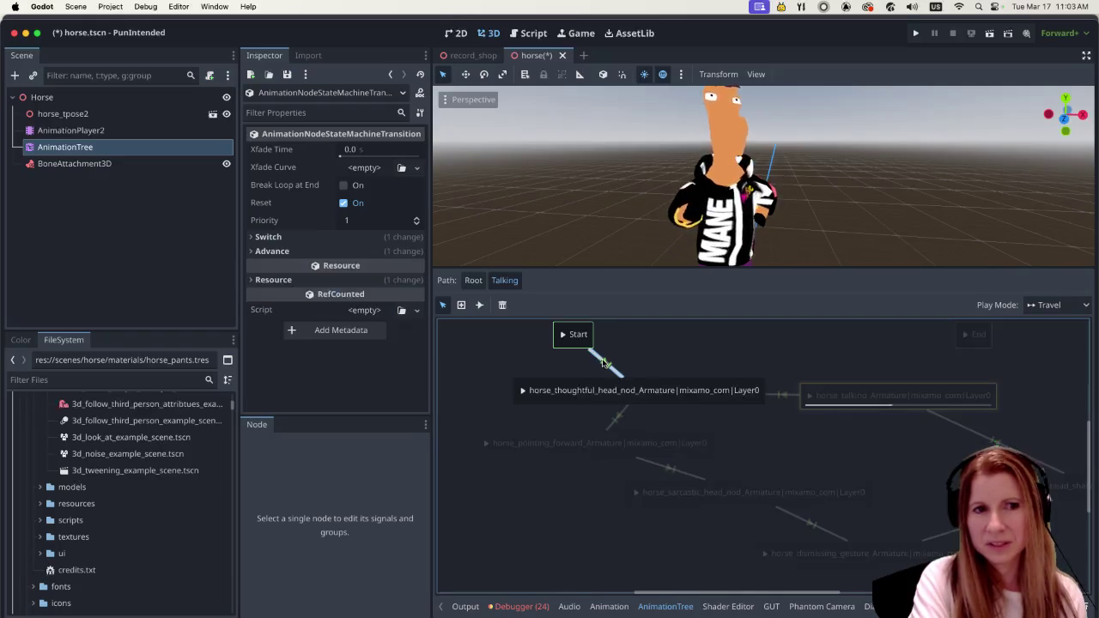
{"action": "left_click", "coordinate": [618, 418]}
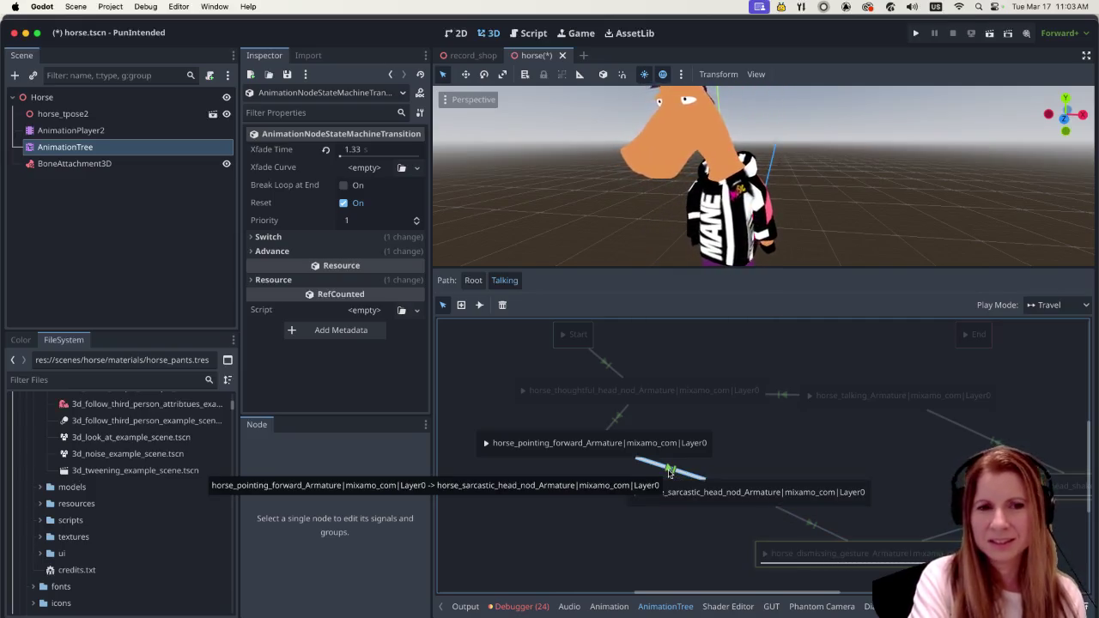
{"action": "left_click", "coordinate": [810, 524]}
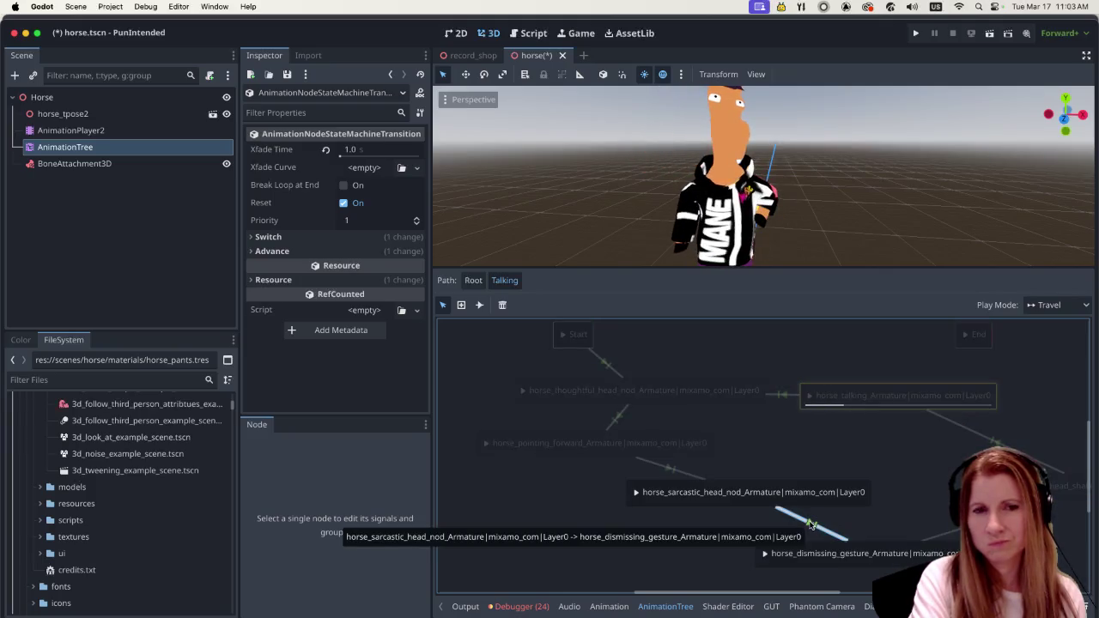
{"action": "left_click", "coordinate": [880, 517]}
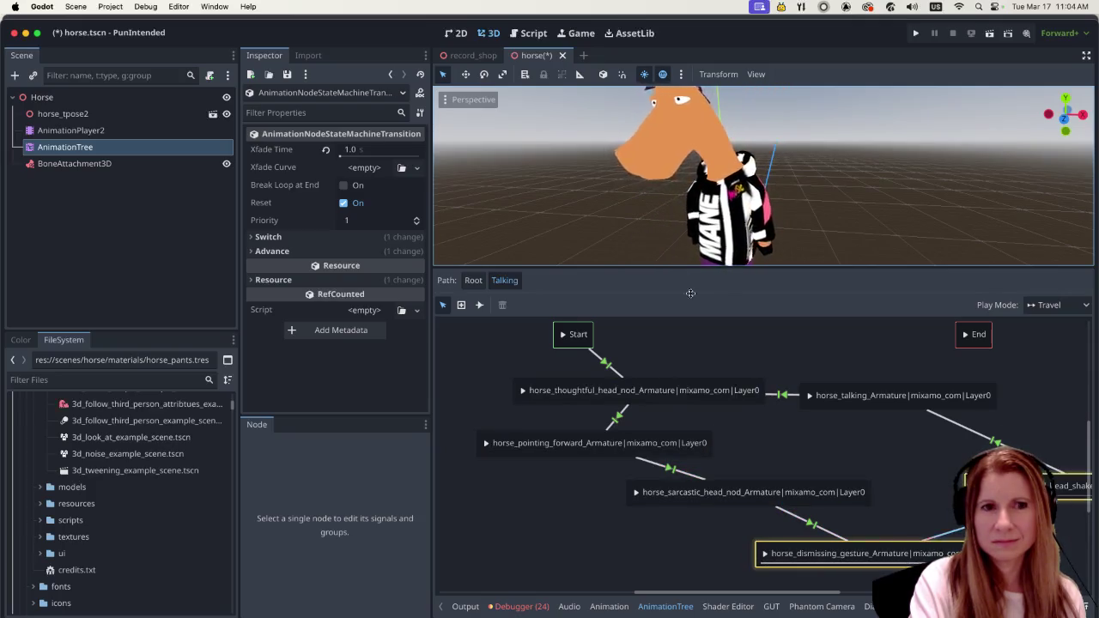
Resize the split between the 3D horse preview and the state-machine graph while playback runs.
{"action": "left_click_drag", "start_coordinate": [684, 267], "coordinate": [703, 404]}
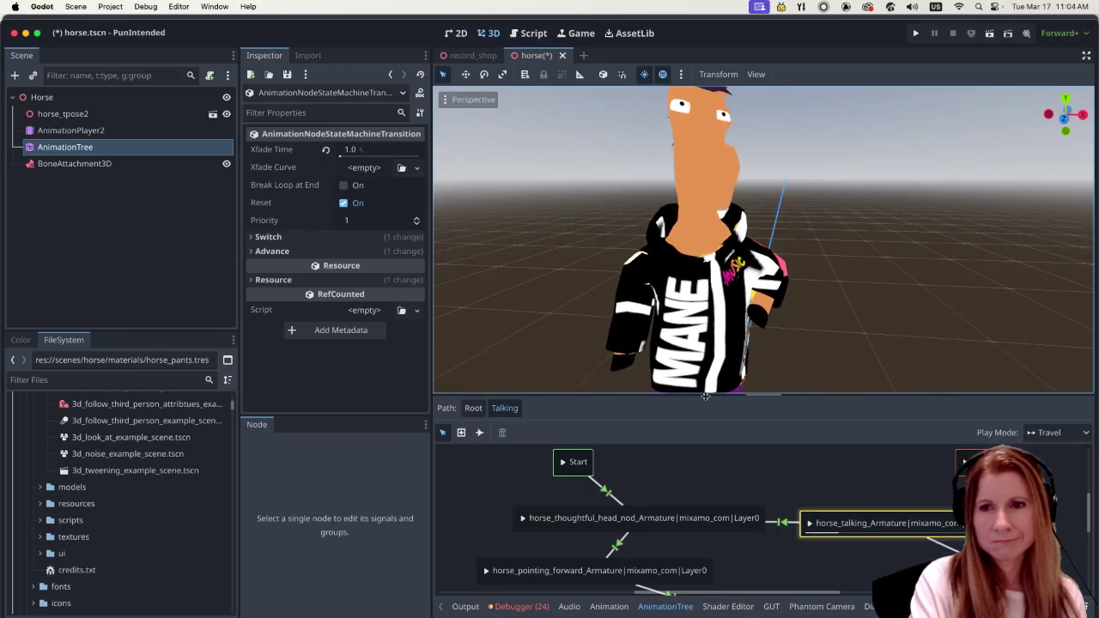
{"action": "left_click_drag", "start_coordinate": [704, 405], "coordinate": [705, 216]}
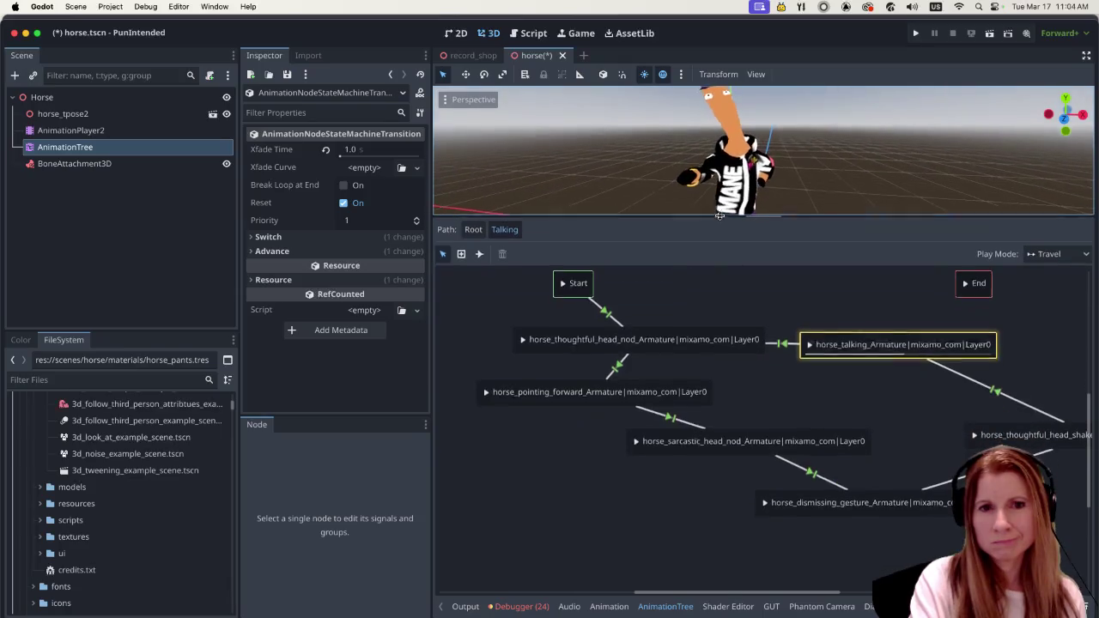
{"action": "mouse_move", "coordinate": [678, 587]}
{"action": "left_mouse_down"}
{"action": "mouse_move", "coordinate": [781, 590]}
{"action": "mouse_move", "coordinate": [682, 591]}
{"action": "left_mouse_up"}
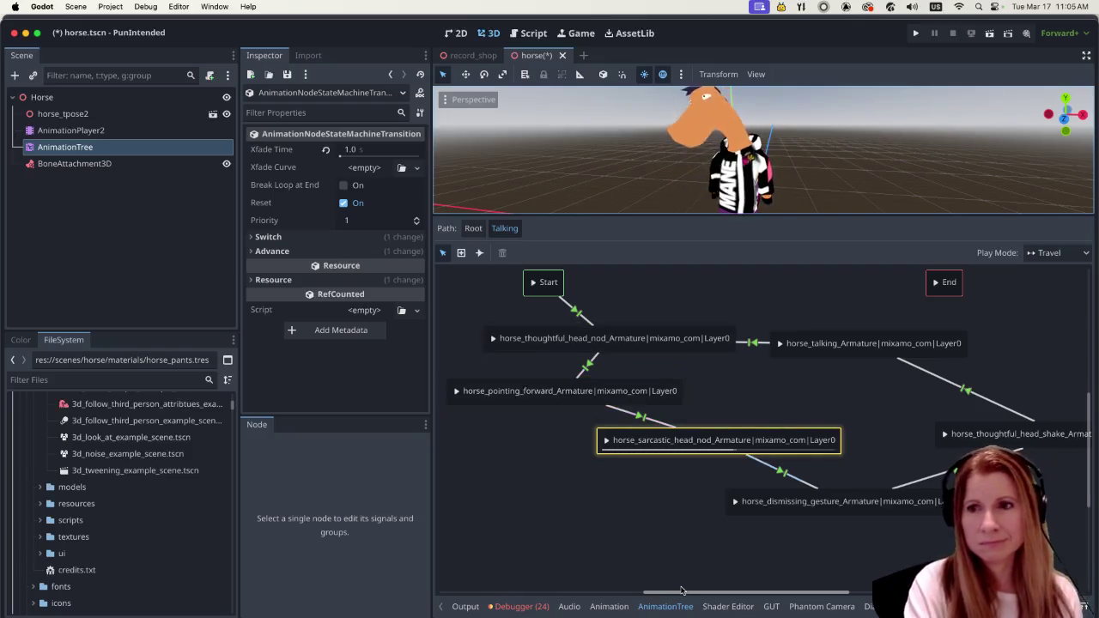
{"action": "left_click_drag", "start_coordinate": [682, 590], "coordinate": [675, 591]}
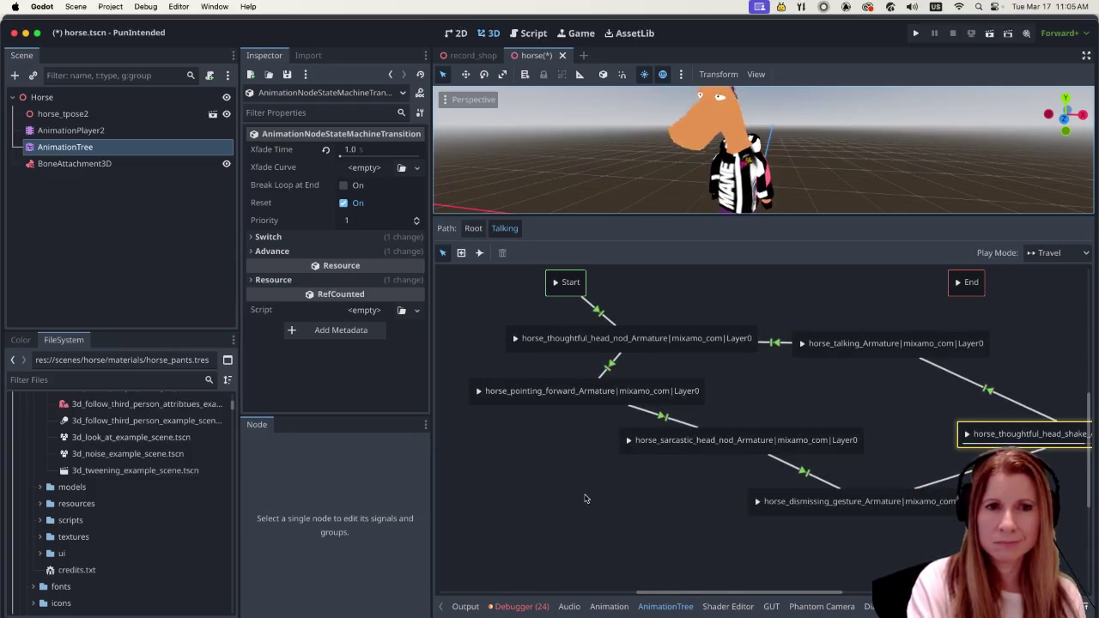
{"action": "left_click", "coordinate": [807, 414]}
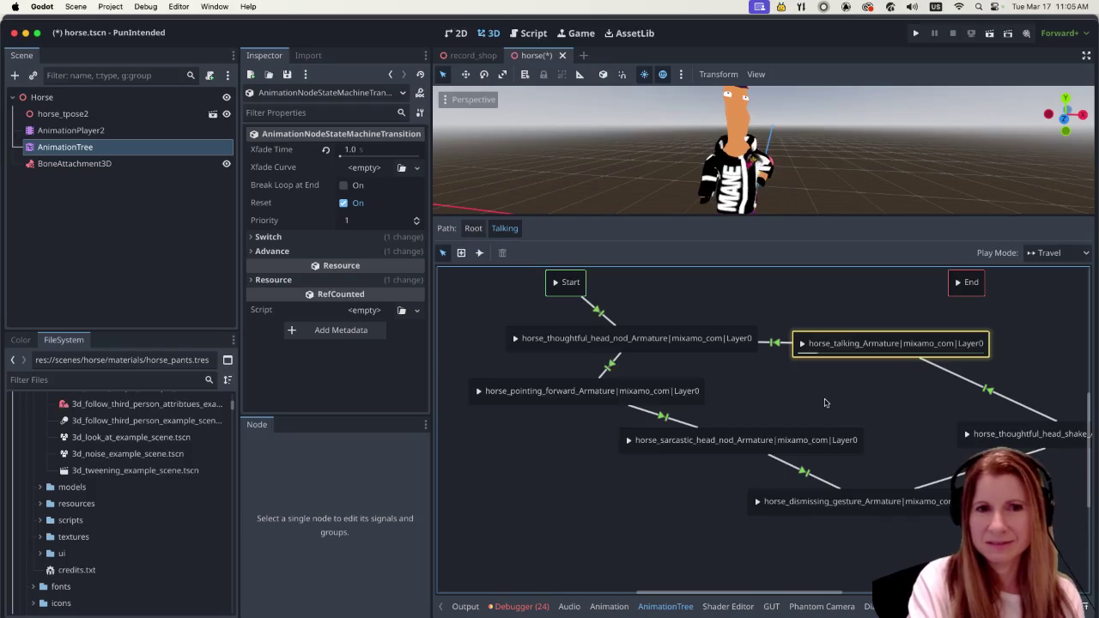
{"action": "left_click_drag", "start_coordinate": [604, 215], "coordinate": [604, 347]}
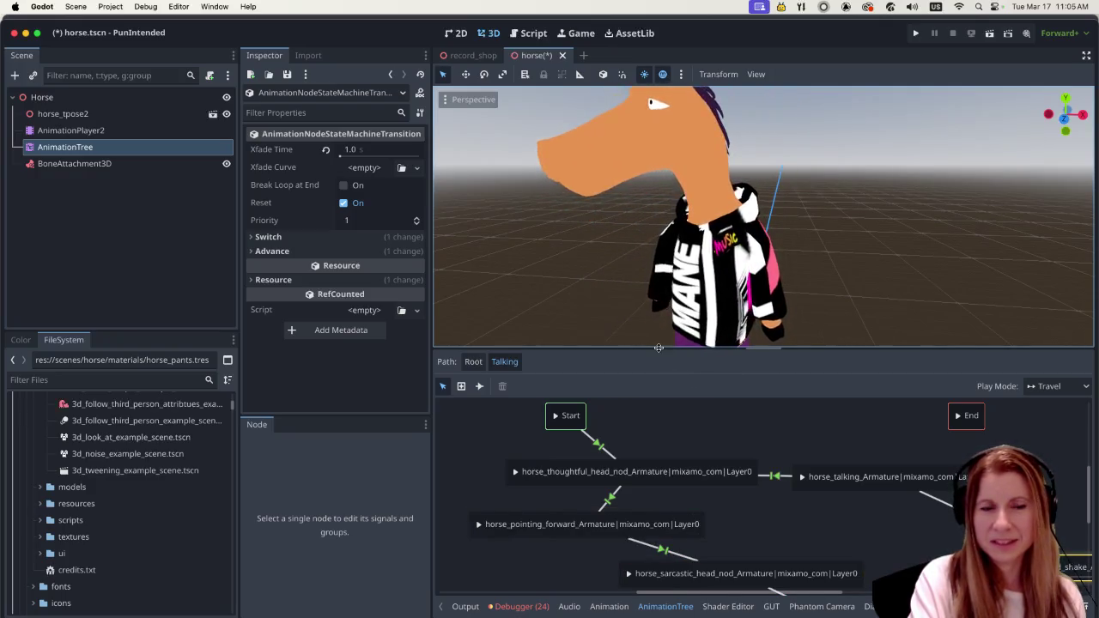
{"action": "mouse_move", "coordinate": [659, 350]}
{"action": "left_mouse_down"}
{"action": "mouse_move", "coordinate": [650, 244]}
{"action": "mouse_move", "coordinate": [650, 266]}
{"action": "left_mouse_up"}
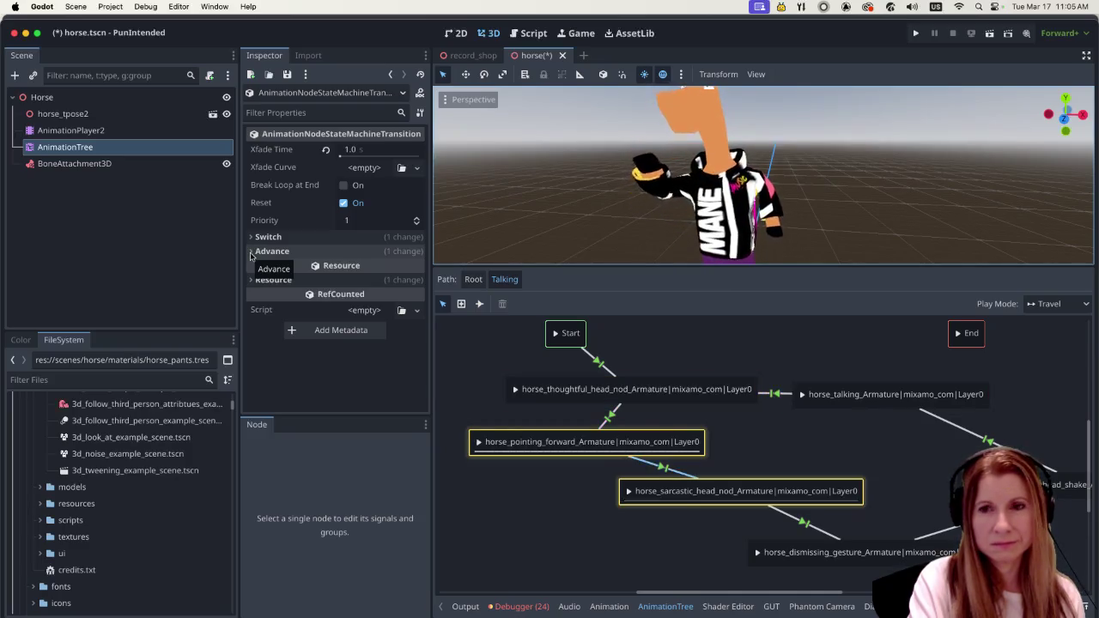
{"action": "left_click", "coordinate": [814, 440]}
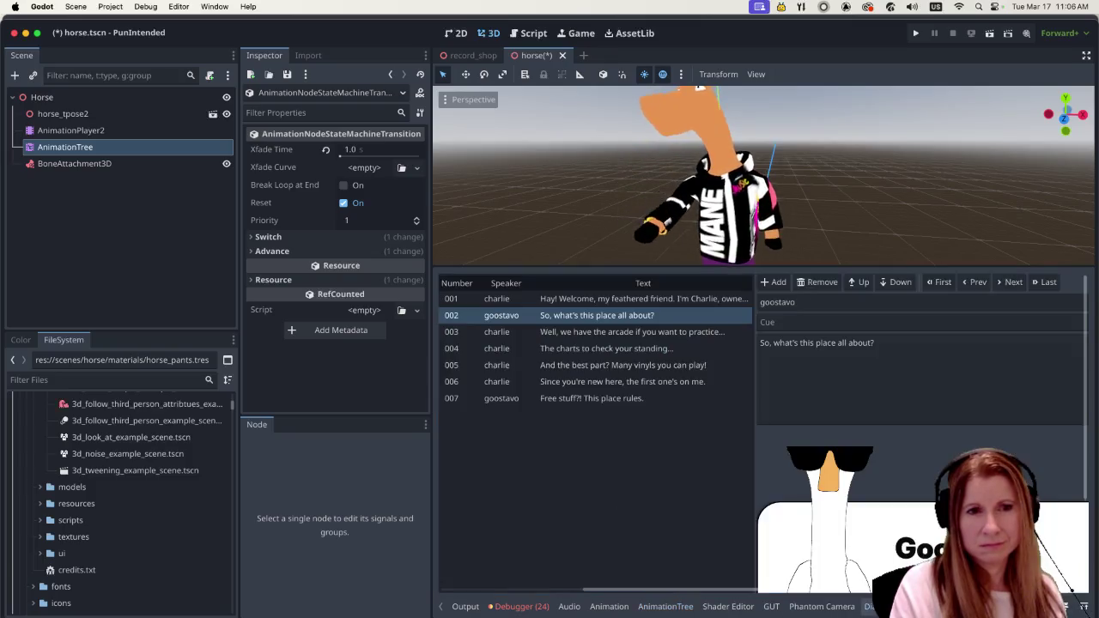
Show the dialogue editor, select line 002's cue field, and resize the preview-to-lines split.
{"action": "left_click", "coordinate": [869, 606]}
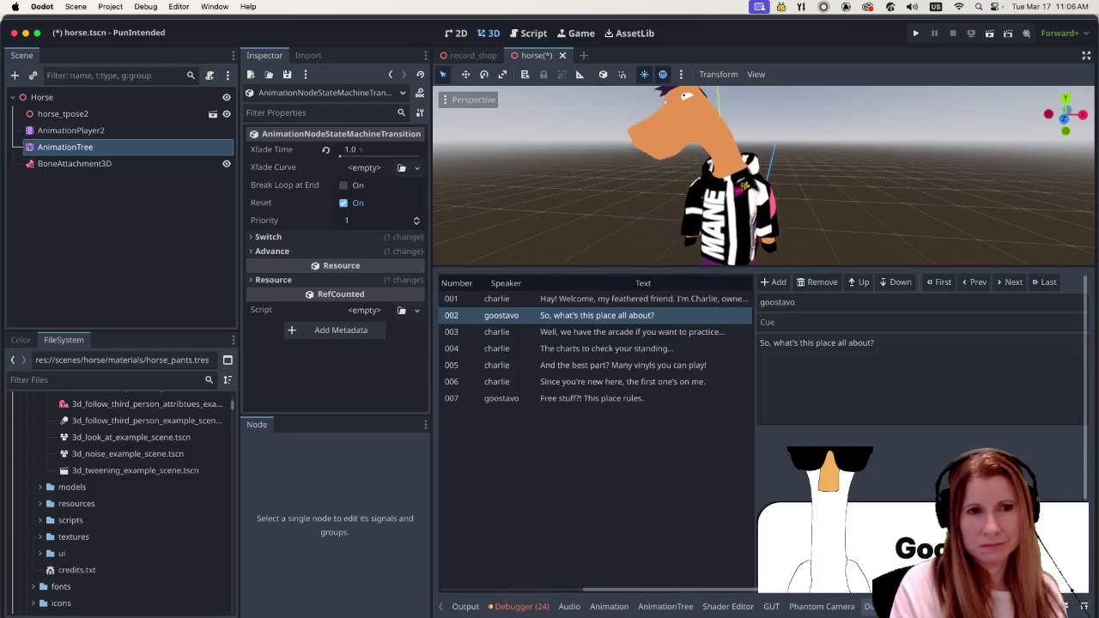
{"action": "left_click", "coordinate": [808, 324]}
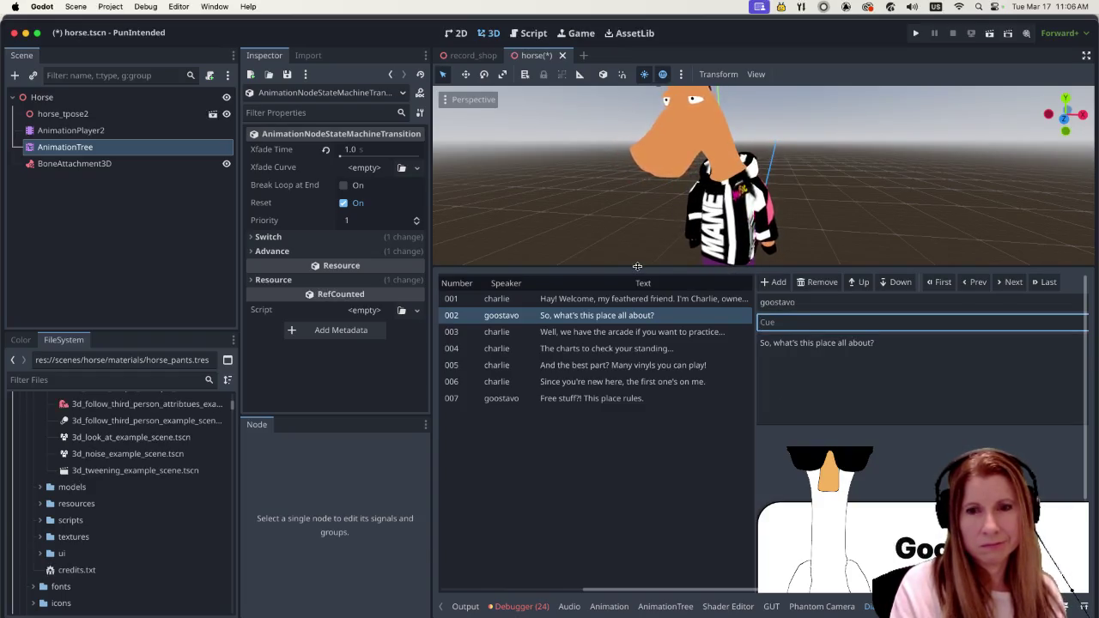
{"action": "mouse_move", "coordinate": [637, 266]}
{"action": "left_mouse_down"}
{"action": "mouse_move", "coordinate": [629, 442]}
{"action": "mouse_move", "coordinate": [630, 386]}
{"action": "left_mouse_up"}
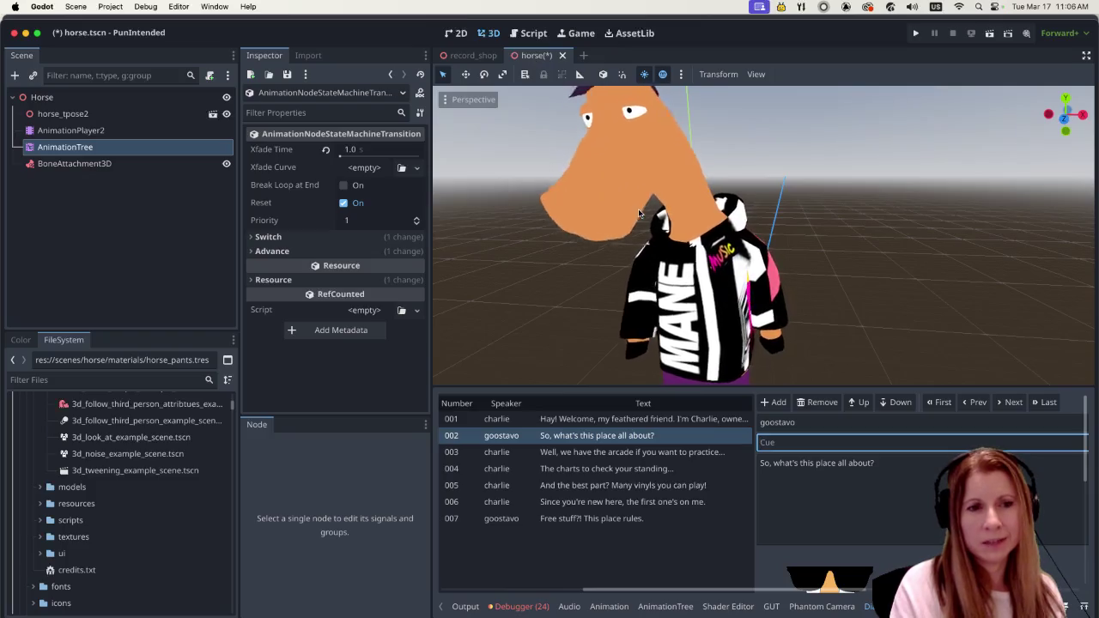
{"action": "left_click_drag", "start_coordinate": [612, 386], "coordinate": [612, 269]}
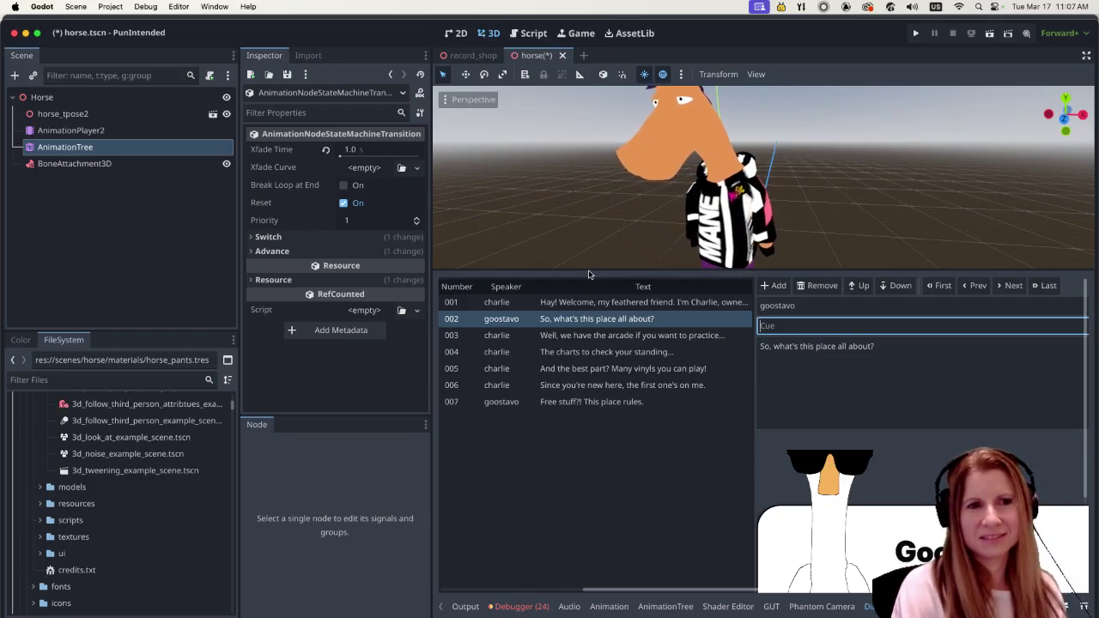
{"action": "left_click_drag", "start_coordinate": [589, 270], "coordinate": [585, 429]}
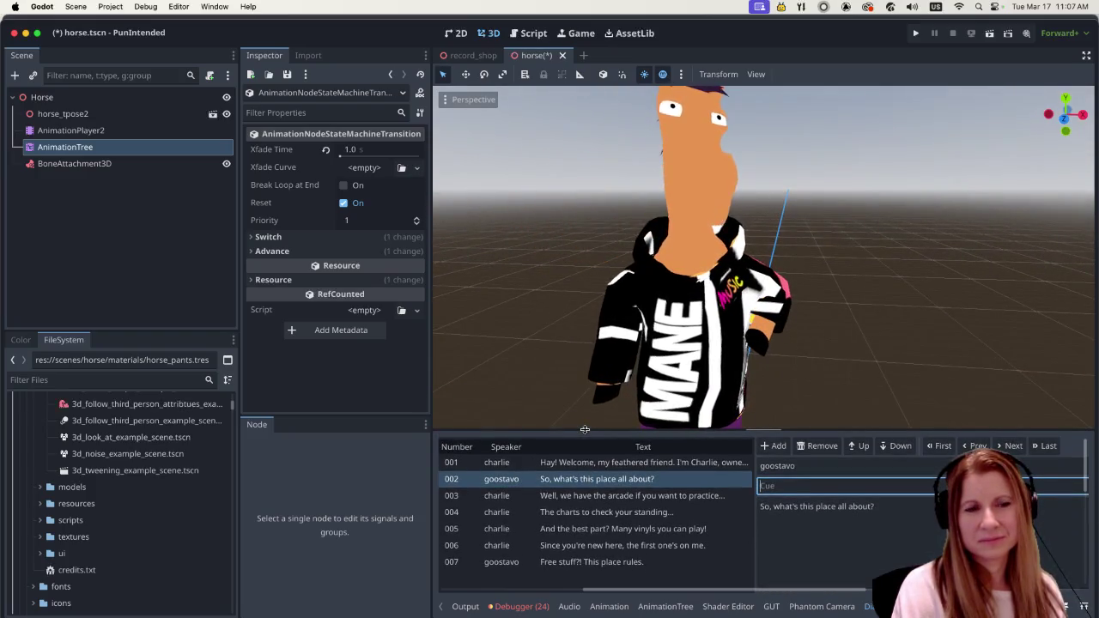
{"action": "left_click_drag", "start_coordinate": [585, 429], "coordinate": [583, 360]}
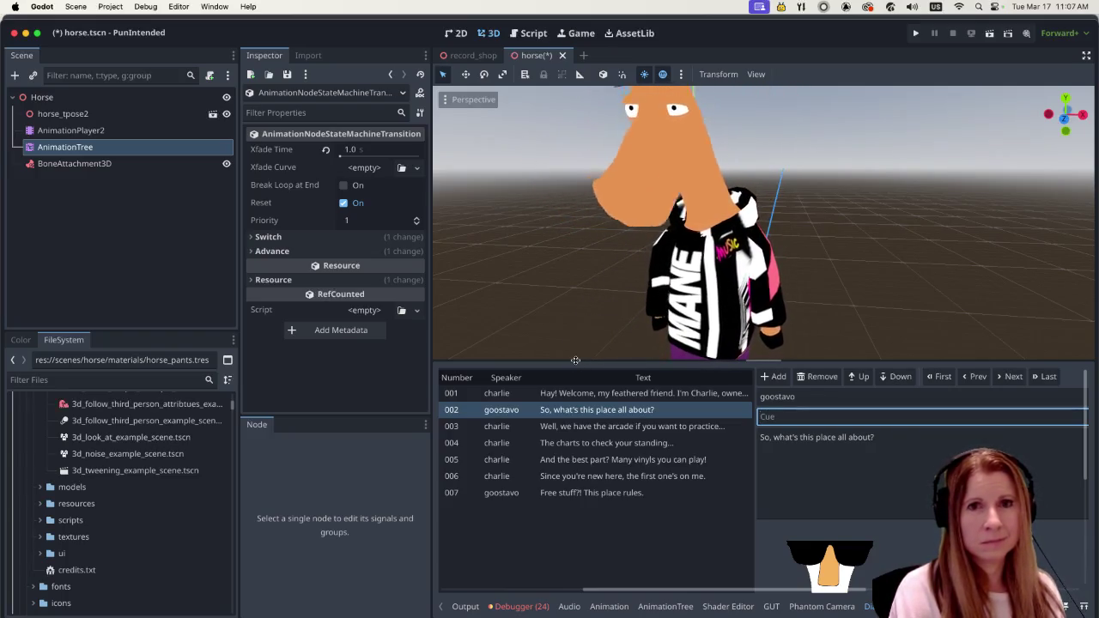
{"action": "left_click", "coordinate": [658, 492]}
{"action": "left_click", "coordinate": [667, 476]}
{"action": "left_click", "coordinate": [673, 458]}
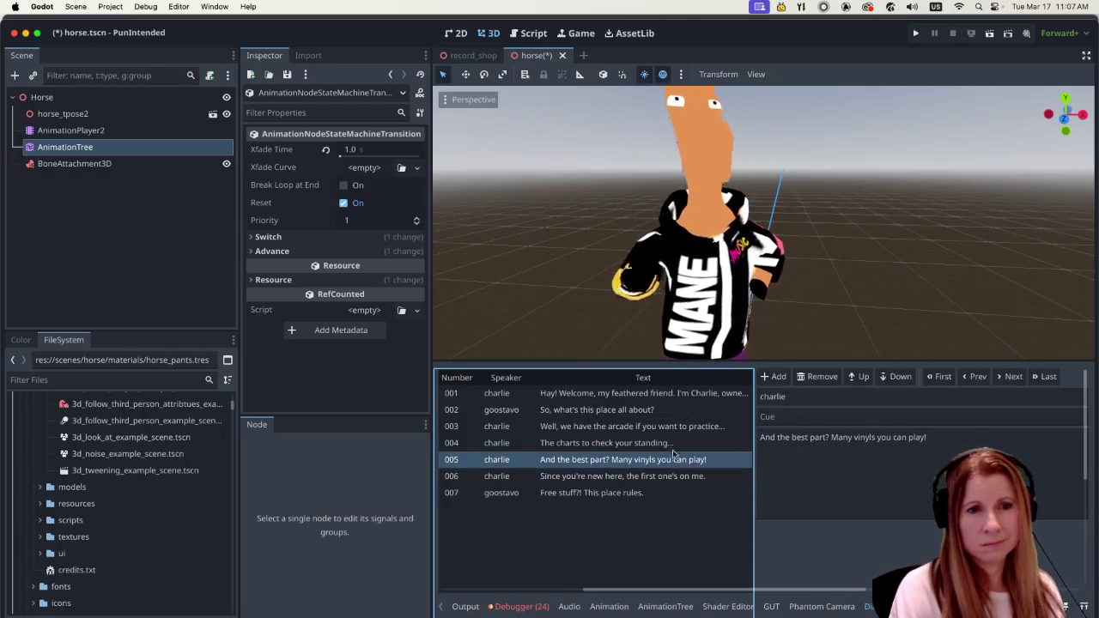
{"action": "left_click", "coordinate": [673, 444]}
{"action": "left_click", "coordinate": [674, 429]}
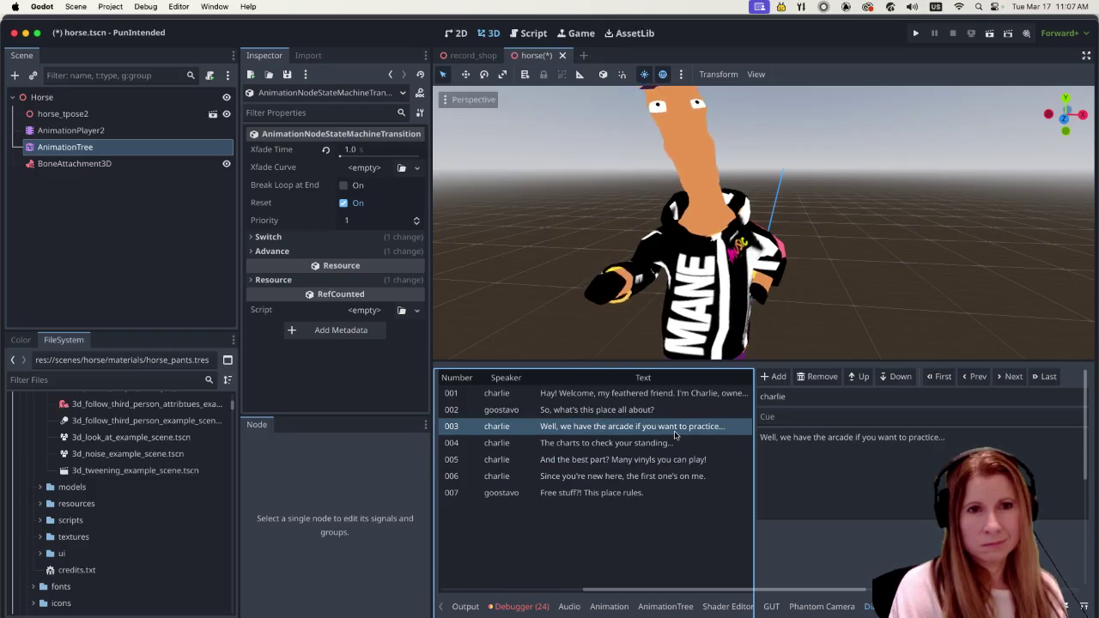
{"action": "scroll", "coordinate": [600, 252], "scroll_direction": "down", "scroll_amount": 5}
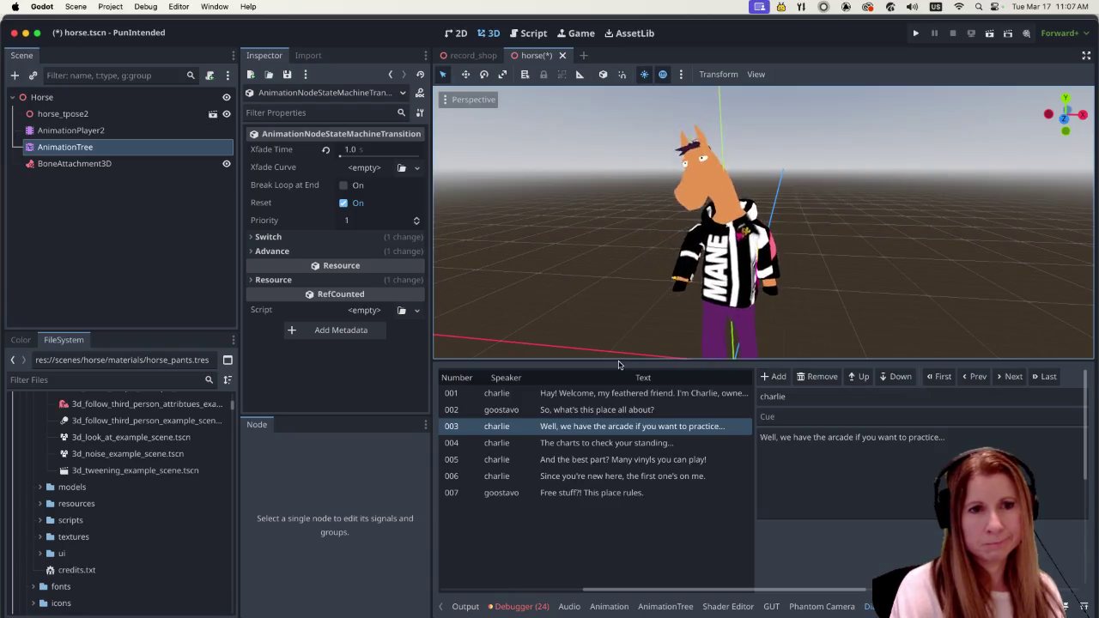
{"action": "left_click_drag", "start_coordinate": [619, 359], "coordinate": [619, 432]}
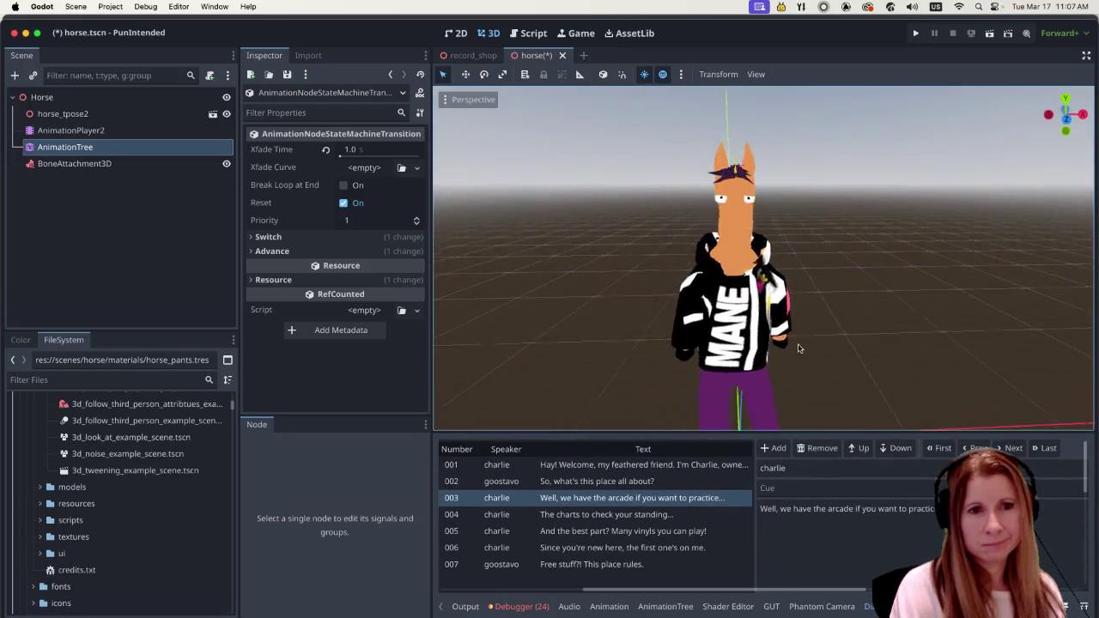
{"action": "scroll", "coordinate": [870, 320], "scroll_direction": "up", "scroll_amount": 3}
{"action": "scroll", "coordinate": [870, 319], "scroll_direction": "left", "scroll_amount": 10}
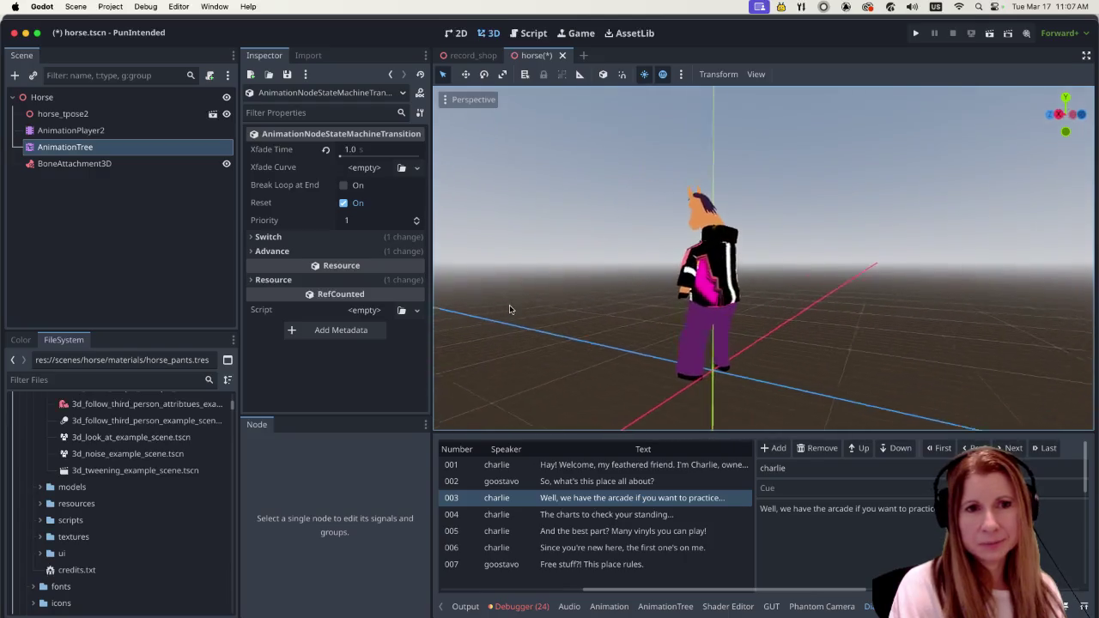
{"action": "scroll", "coordinate": [710, 302], "scroll_direction": "left", "scroll_amount": 10}
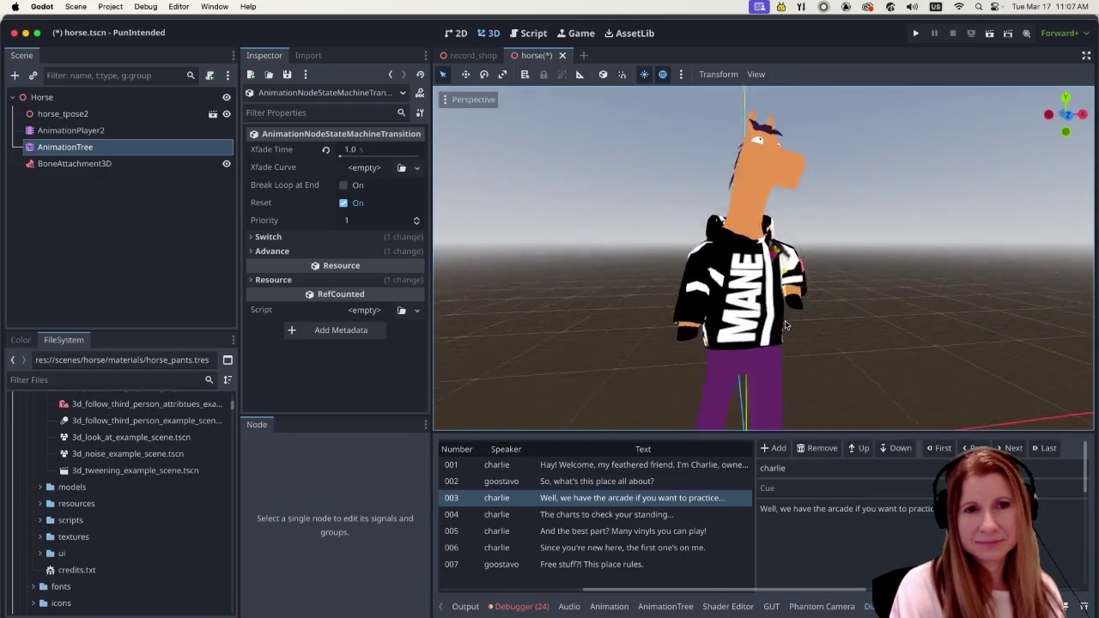
{"action": "scroll", "coordinate": [667, 316], "scroll_direction": "up", "scroll_amount": 2}
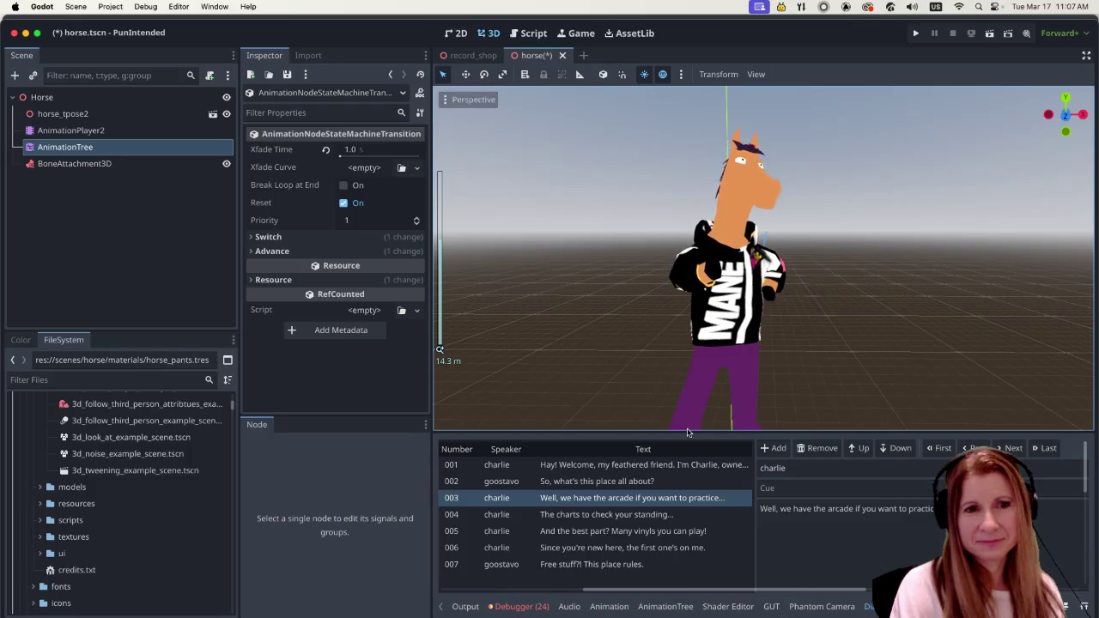
{"action": "scroll", "coordinate": [769, 339], "scroll_direction": "down", "scroll_amount": 3}
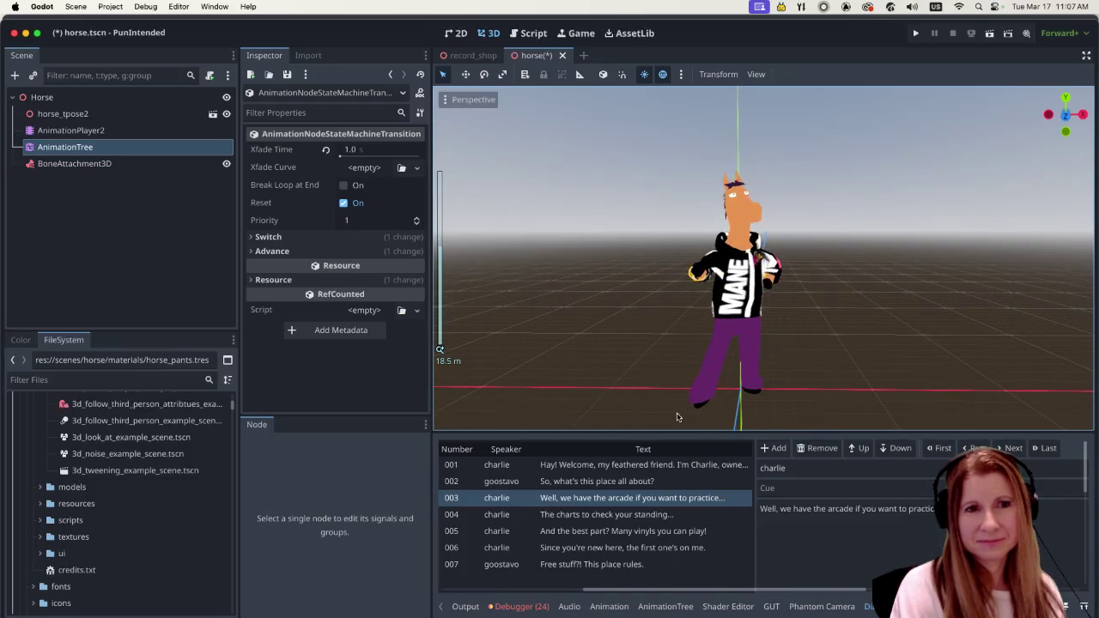
{"action": "left_click", "coordinate": [464, 55]}
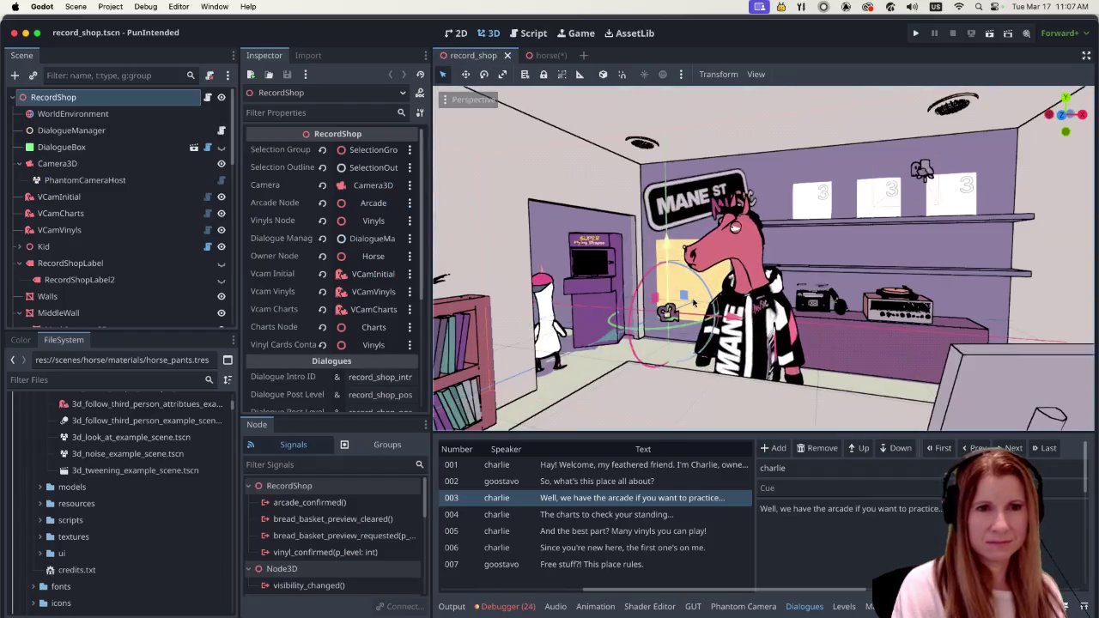
Zoom the record_shop viewport and run the project to its Rhythm and Goose main menu.
{"action": "scroll", "coordinate": [812, 340], "scroll_direction": "down", "scroll_amount": 3}
{"action": "scroll", "coordinate": [841, 364], "scroll_direction": "up", "scroll_amount": 3}
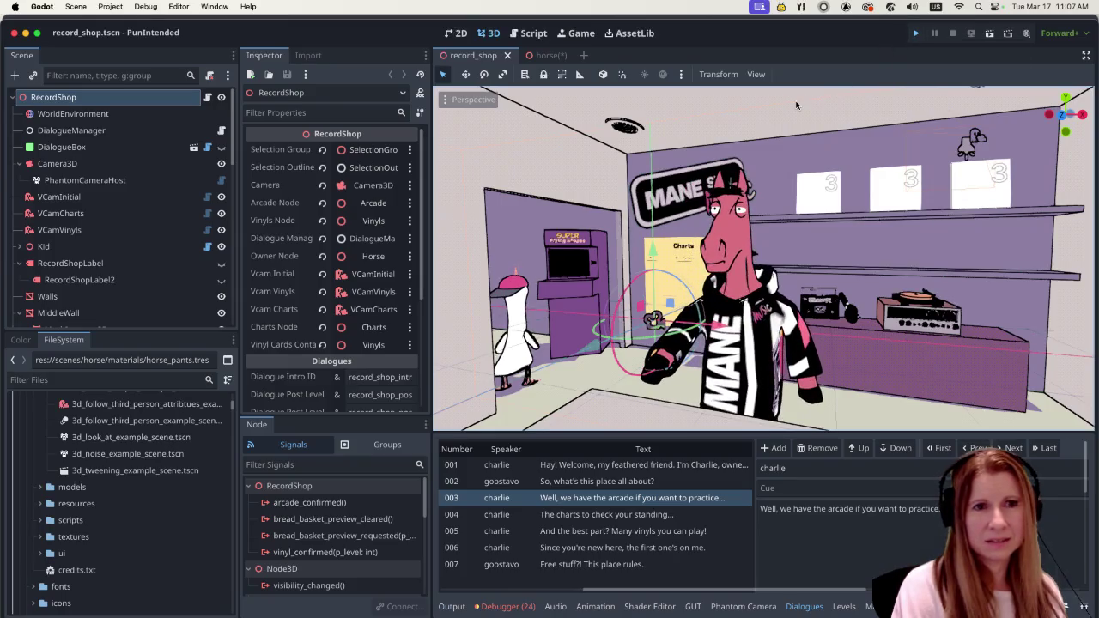
{"action": "key", "text": "super+b"}
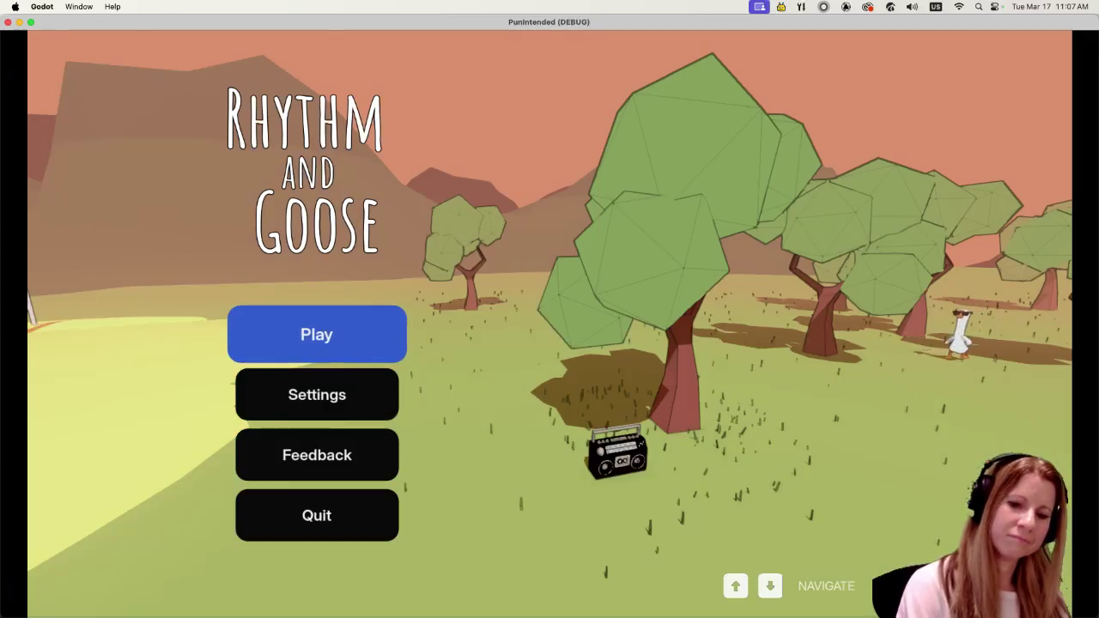
Start the game and play the Goose Bumps level chosen from the album shelf.
{"action": "key", "text": "Return"}
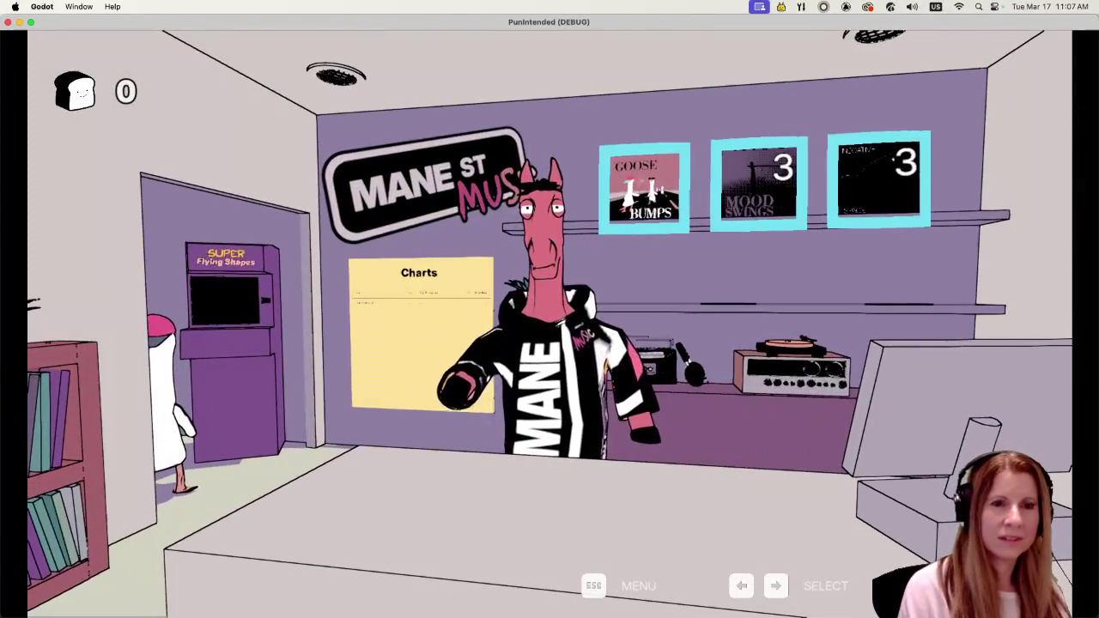
{"action": "key", "text": "Return"}
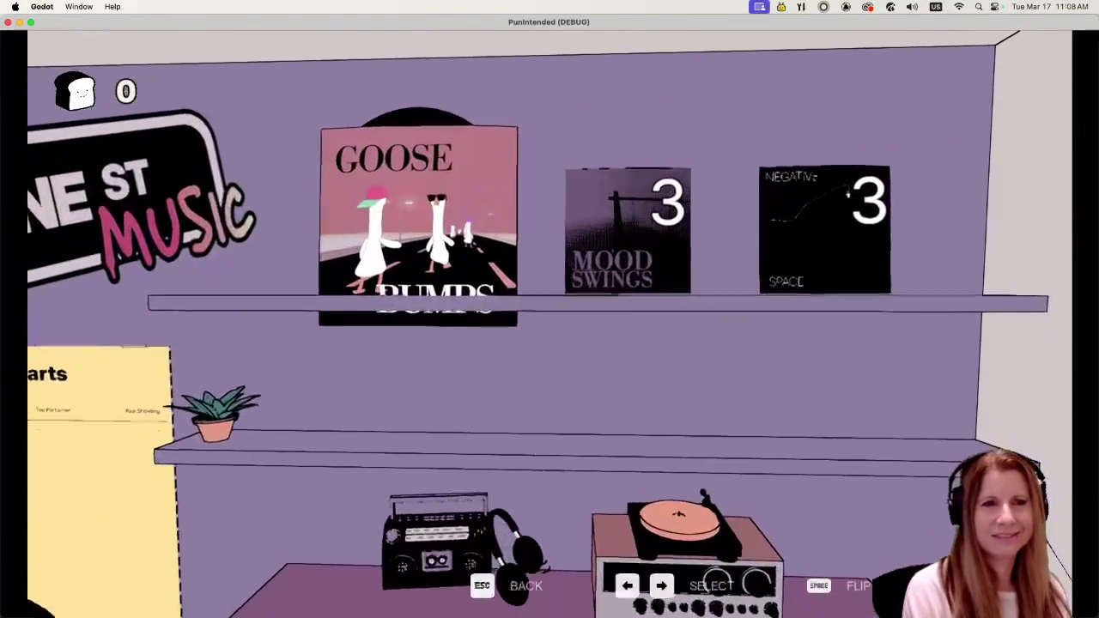
{"action": "key", "text": "Return"}
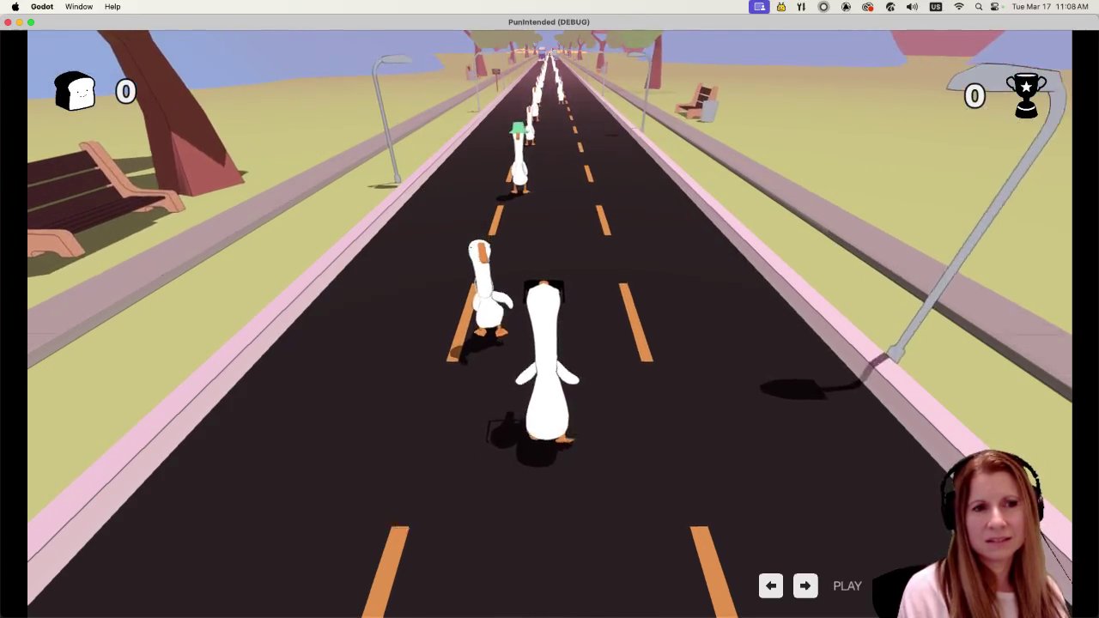
{"action": "key", "text": "space"}
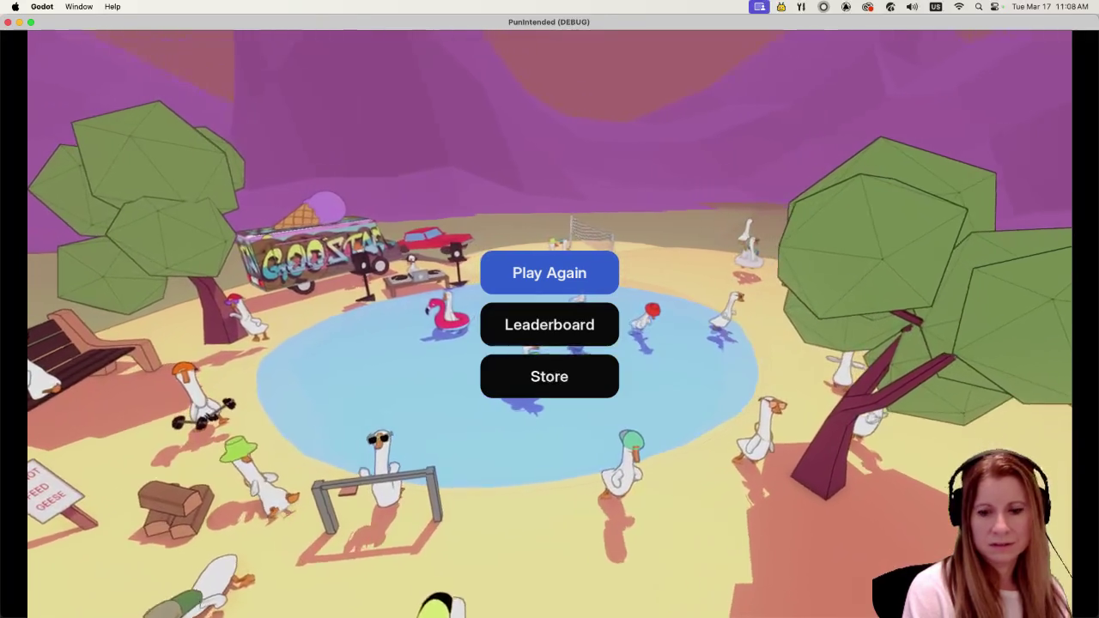
Enter the horse shopkeeper's store, browse to the Goose Bumps album, and quit the game.
{"action": "key", "text": "Down"}
{"action": "key", "text": "Down"}
{"action": "key", "text": "Return"}
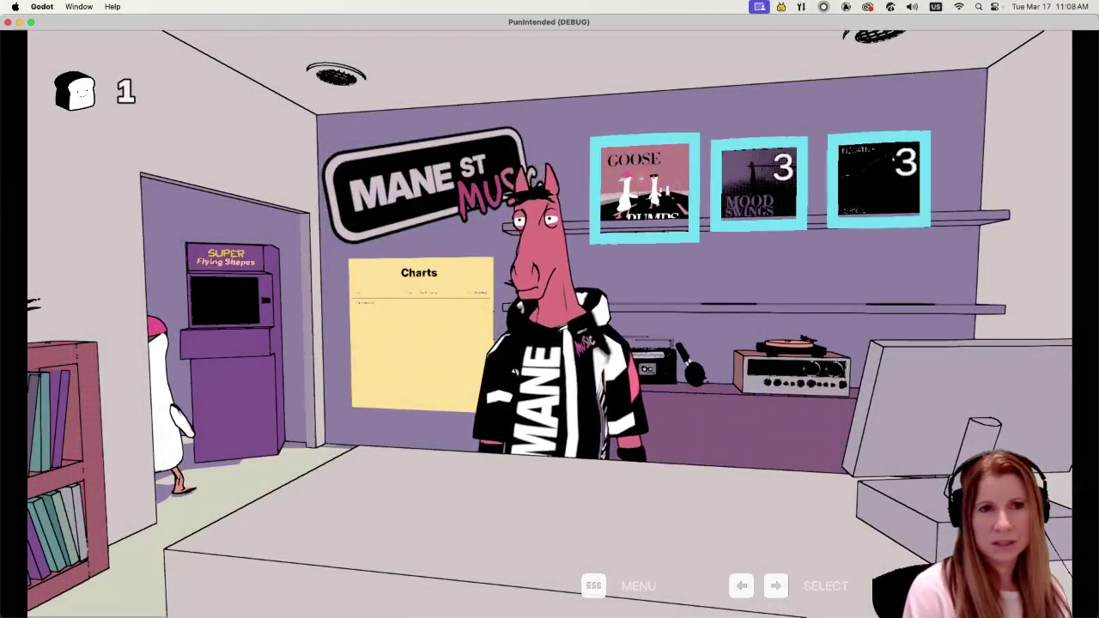
{"action": "key", "text": "Return"}
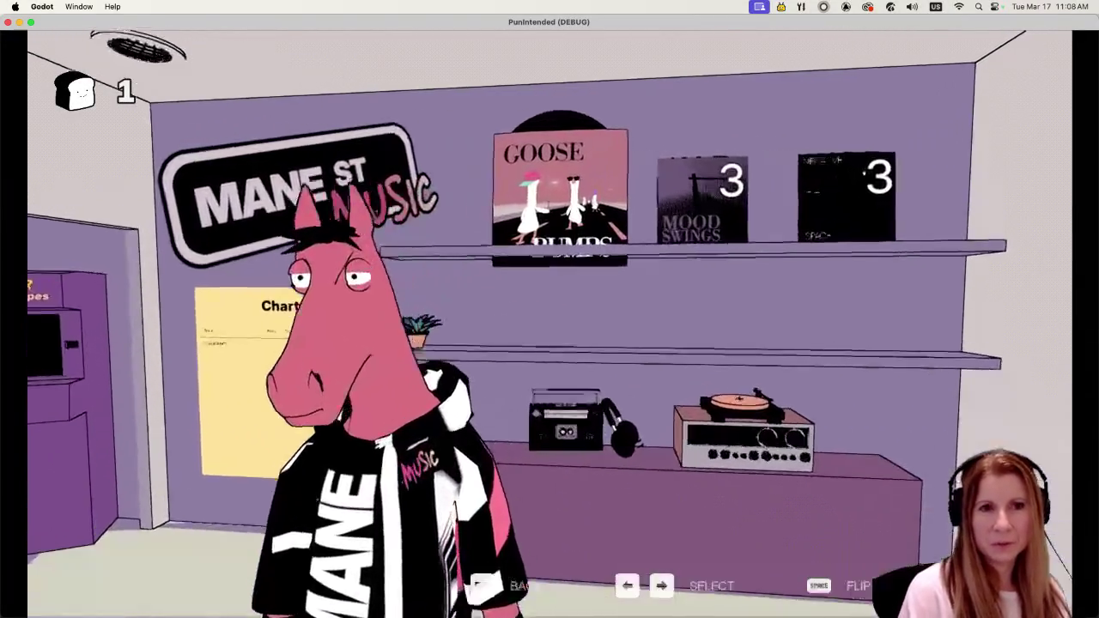
{"action": "key", "text": "Left"}
{"action": "key", "text": "Left"}
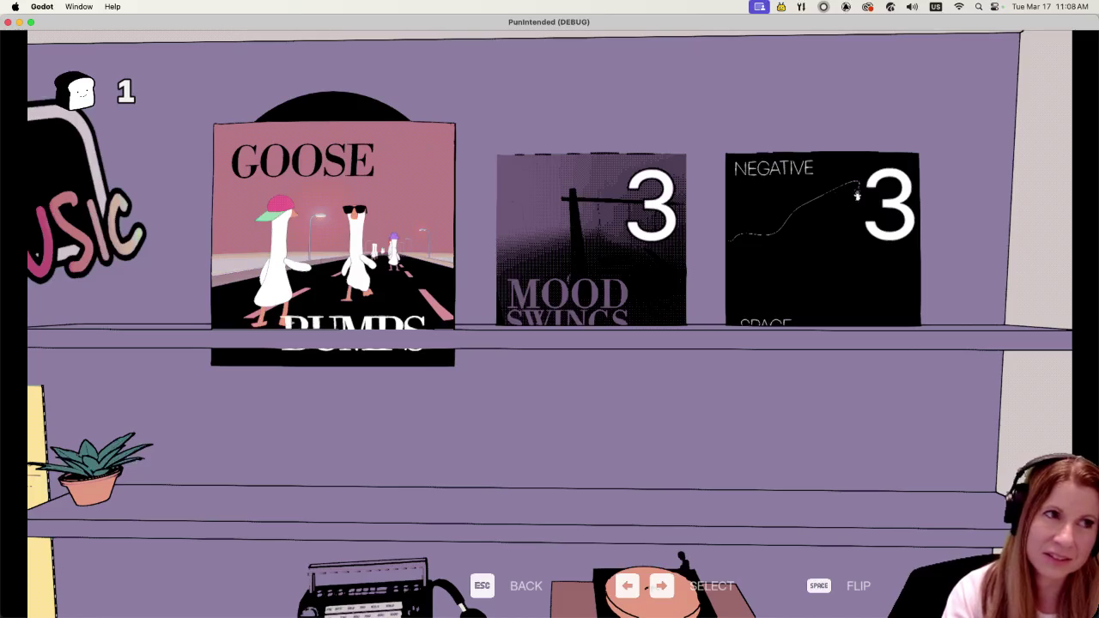
{"action": "key", "text": "super+q"}
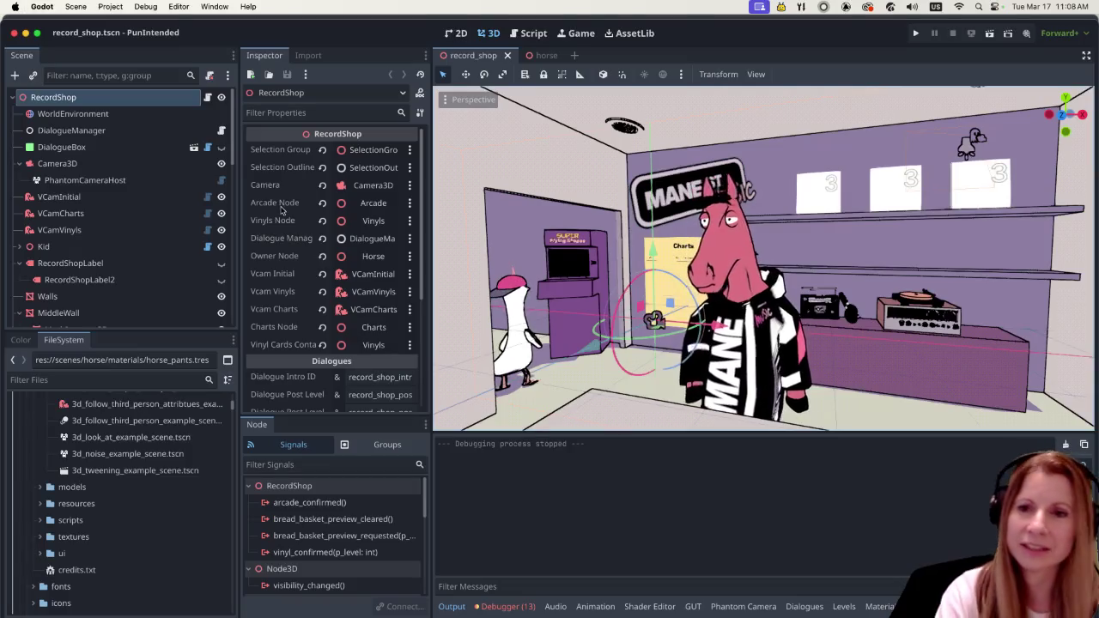
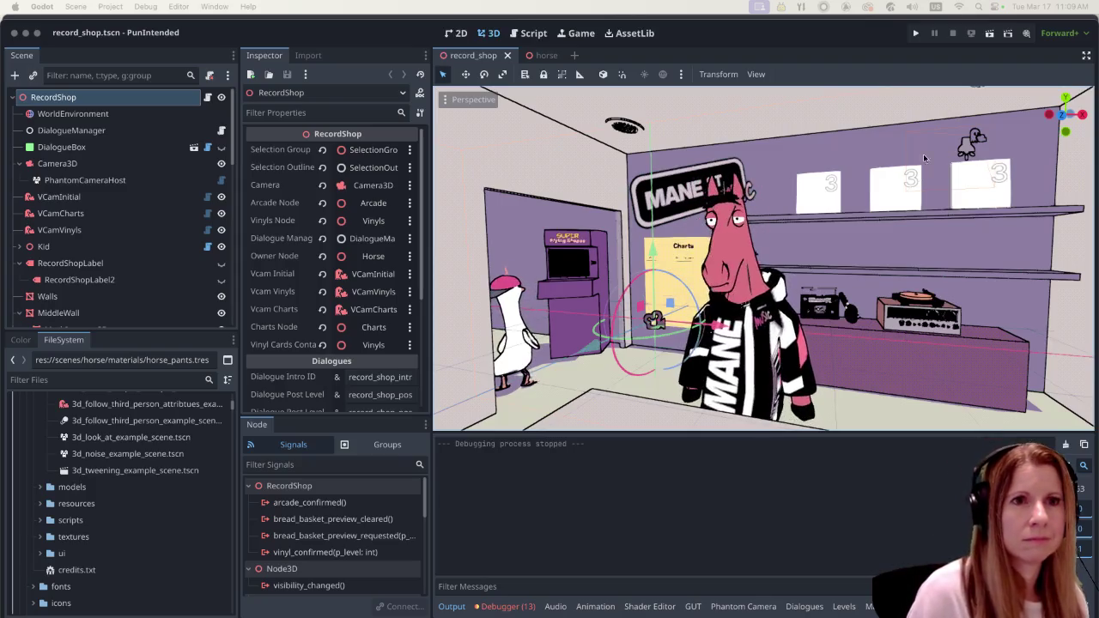
Zoom in and out on the horse shopkeeper behind the record store counter.
{"action": "scroll", "coordinate": [752, 309], "scroll_direction": "down", "scroll_amount": 3}
{"action": "scroll", "coordinate": [750, 308], "scroll_direction": "up", "scroll_amount": 3}
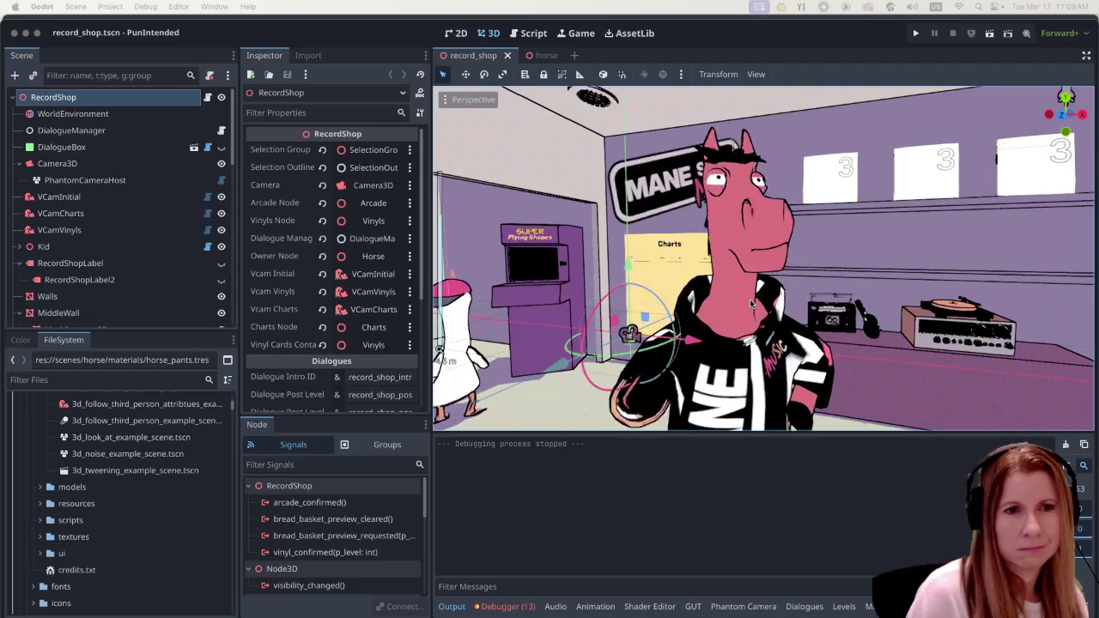
{"action": "scroll", "coordinate": [749, 299], "scroll_direction": "down", "scroll_amount": 3}
{"action": "scroll", "coordinate": [750, 304], "scroll_direction": "left", "scroll_amount": 10}
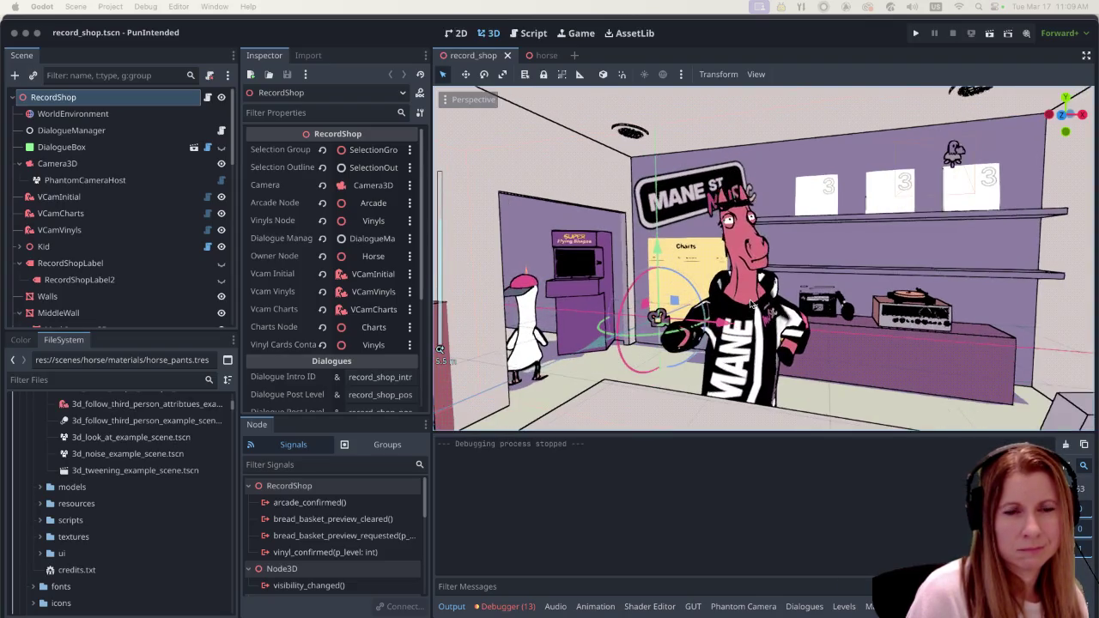
{"action": "scroll", "coordinate": [724, 286], "scroll_direction": "right", "scroll_amount": 10}
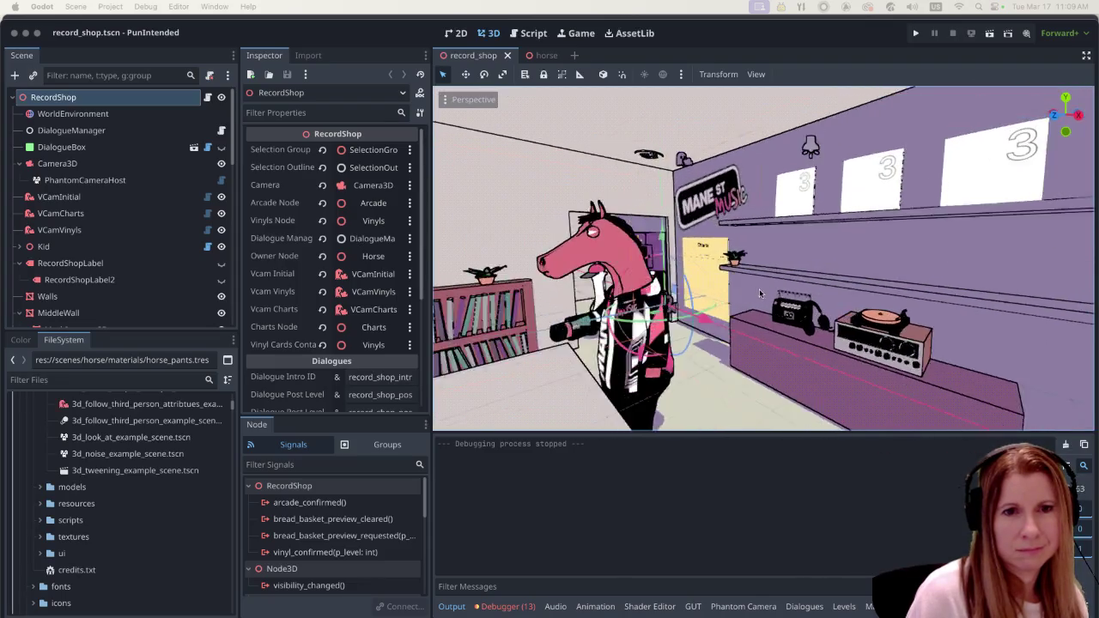
{"action": "scroll", "coordinate": [820, 278], "scroll_direction": "down", "scroll_amount": 2}
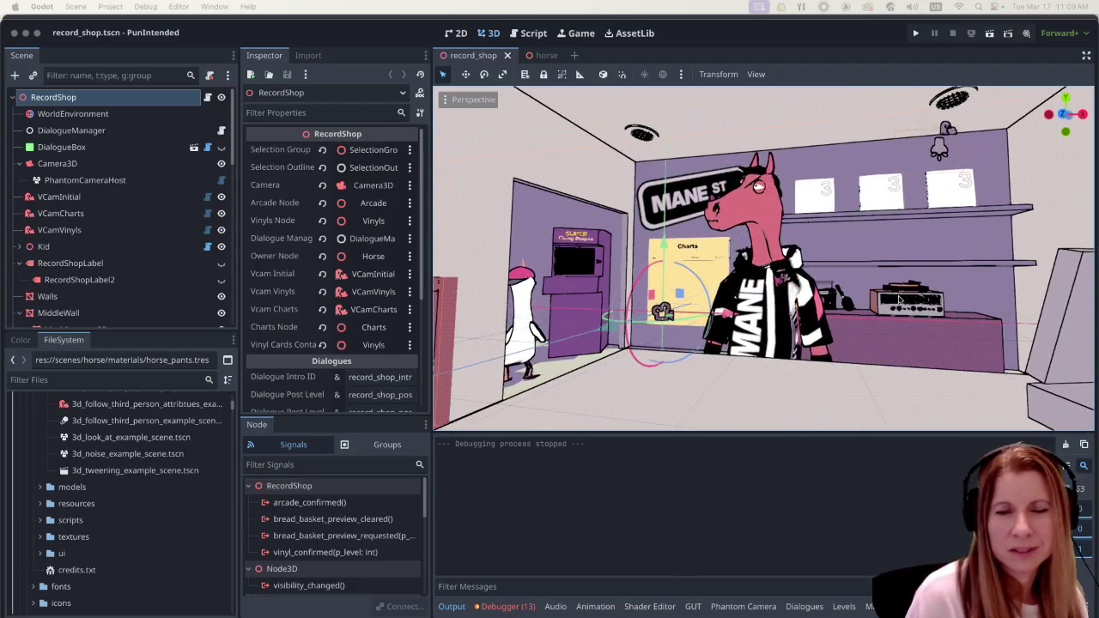
{"action": "scroll", "coordinate": [923, 312], "scroll_direction": "down", "scroll_amount": 1}
{"action": "scroll", "coordinate": [923, 311], "scroll_direction": "up", "scroll_amount": 1}
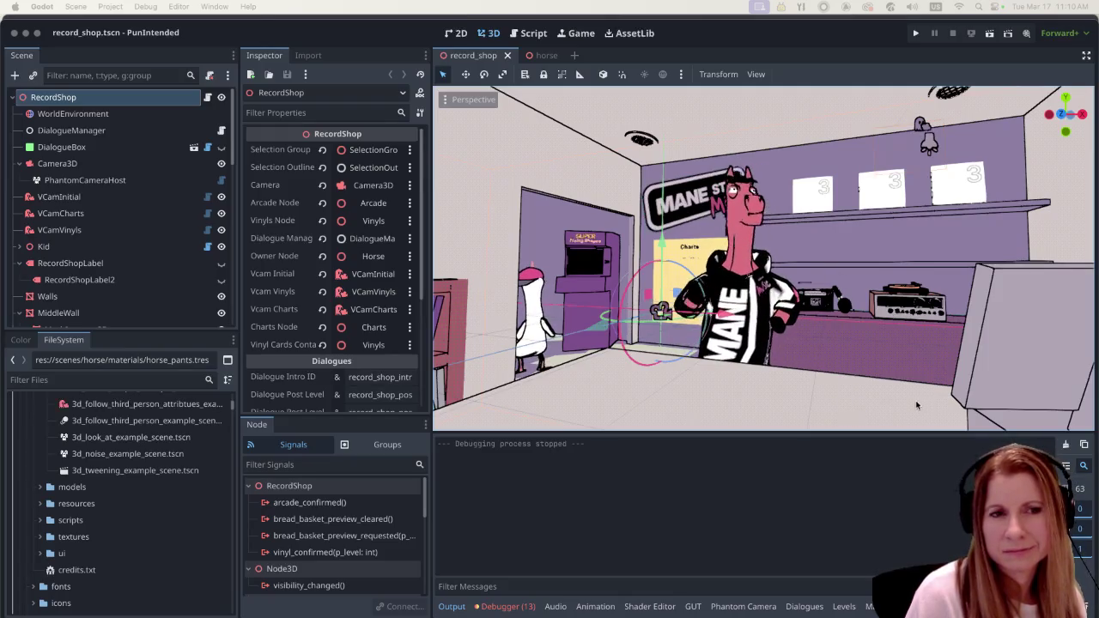
Orbit the camera to a side view with the shelves and counter stretching right.
{"action": "scroll", "coordinate": [893, 392], "scroll_direction": "left", "scroll_amount": 5}
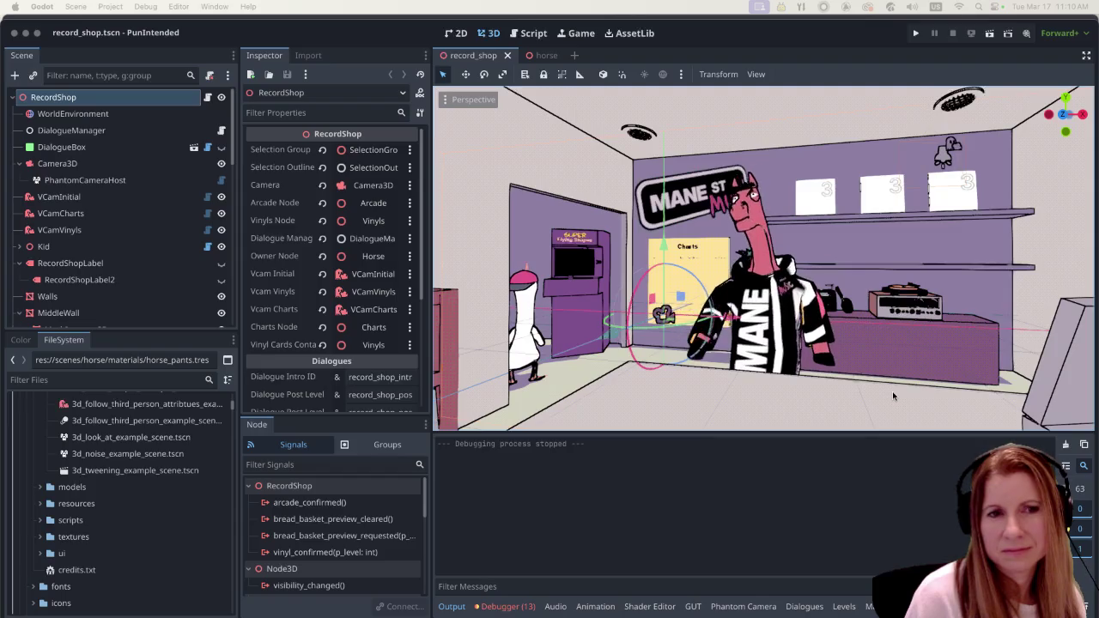
{"action": "scroll", "coordinate": [890, 384], "scroll_direction": "up", "scroll_amount": 3}
{"action": "scroll", "coordinate": [882, 383], "scroll_direction": "down", "scroll_amount": 5}
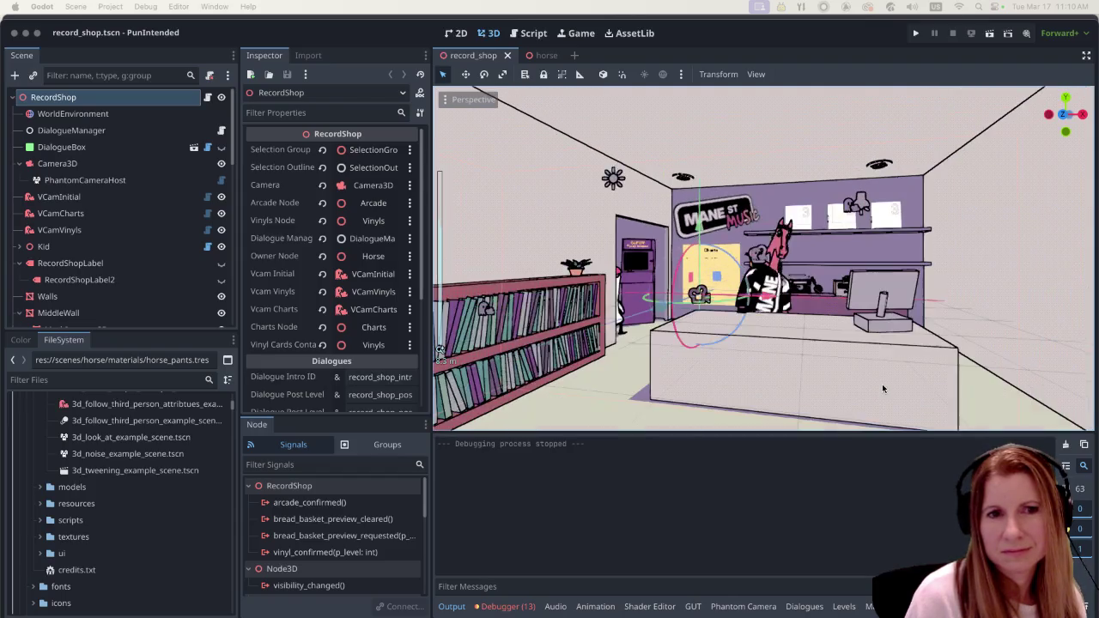
{"action": "scroll", "coordinate": [882, 384], "scroll_direction": "up", "scroll_amount": 5}
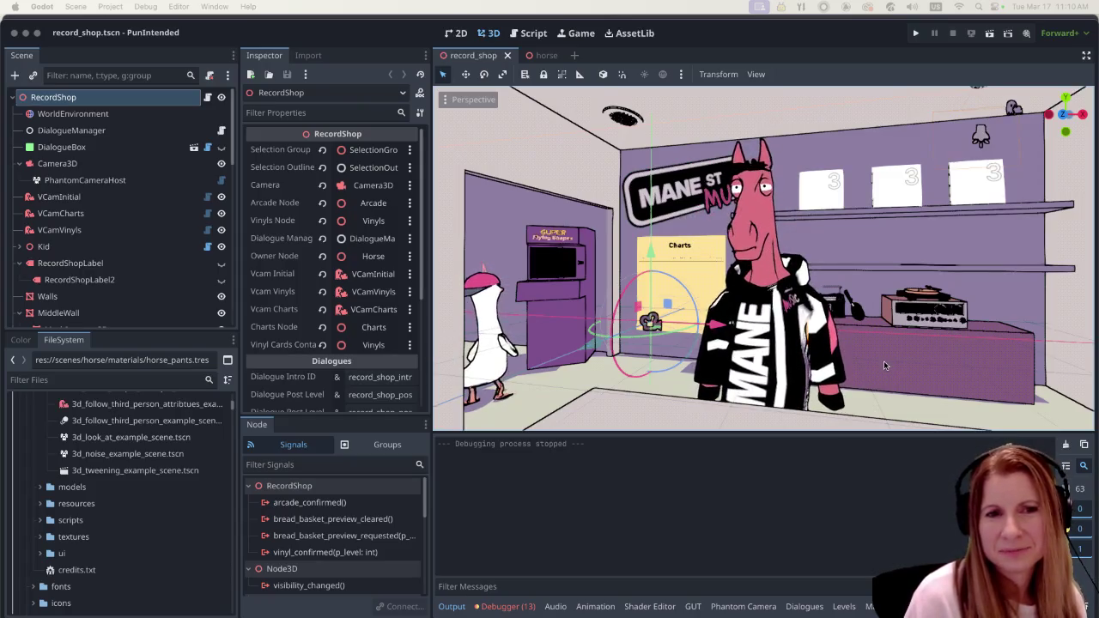
{"action": "scroll", "coordinate": [883, 360], "scroll_direction": "down", "scroll_amount": 1}
{"action": "scroll", "coordinate": [883, 359], "scroll_direction": "down", "scroll_amount": 3}
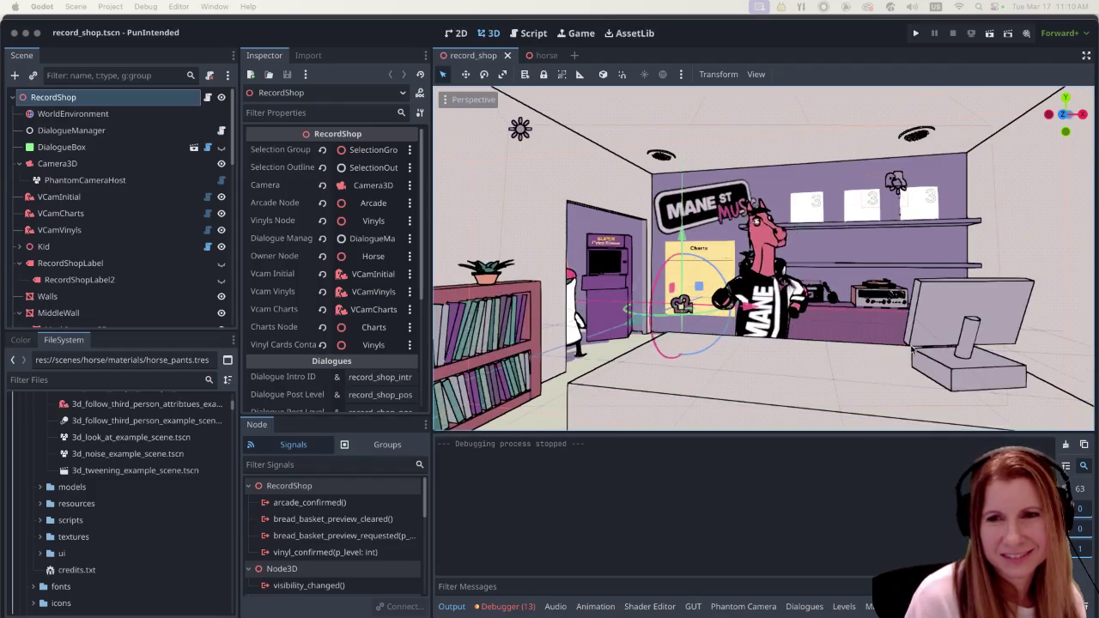
{"action": "scroll", "coordinate": [912, 346], "scroll_direction": "up", "scroll_amount": 5}
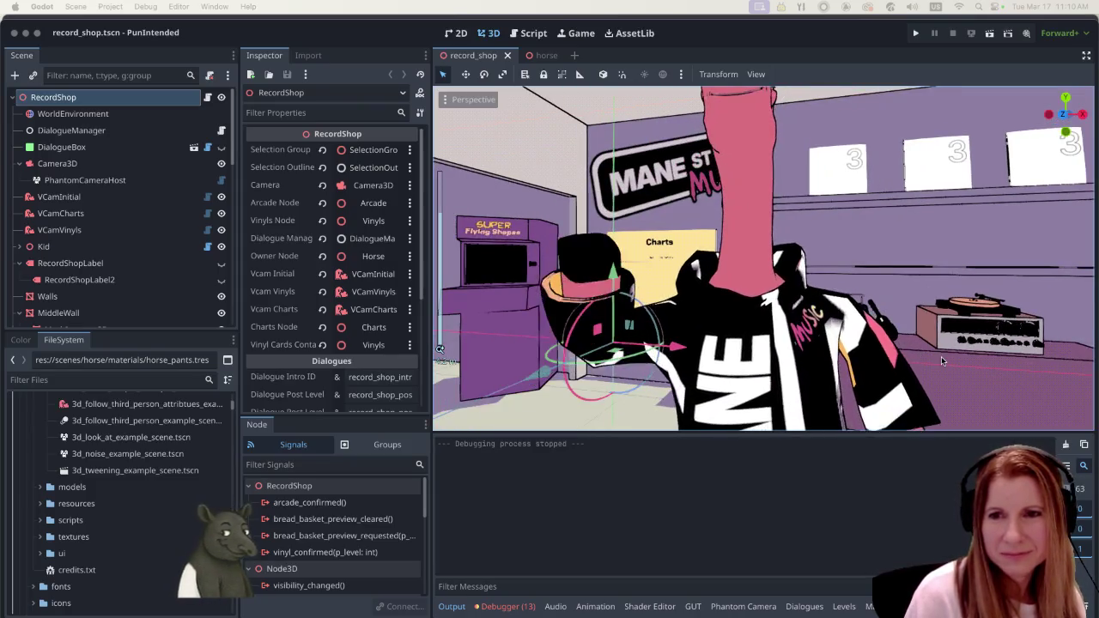
{"action": "scroll", "coordinate": [940, 355], "scroll_direction": "down", "scroll_amount": 5}
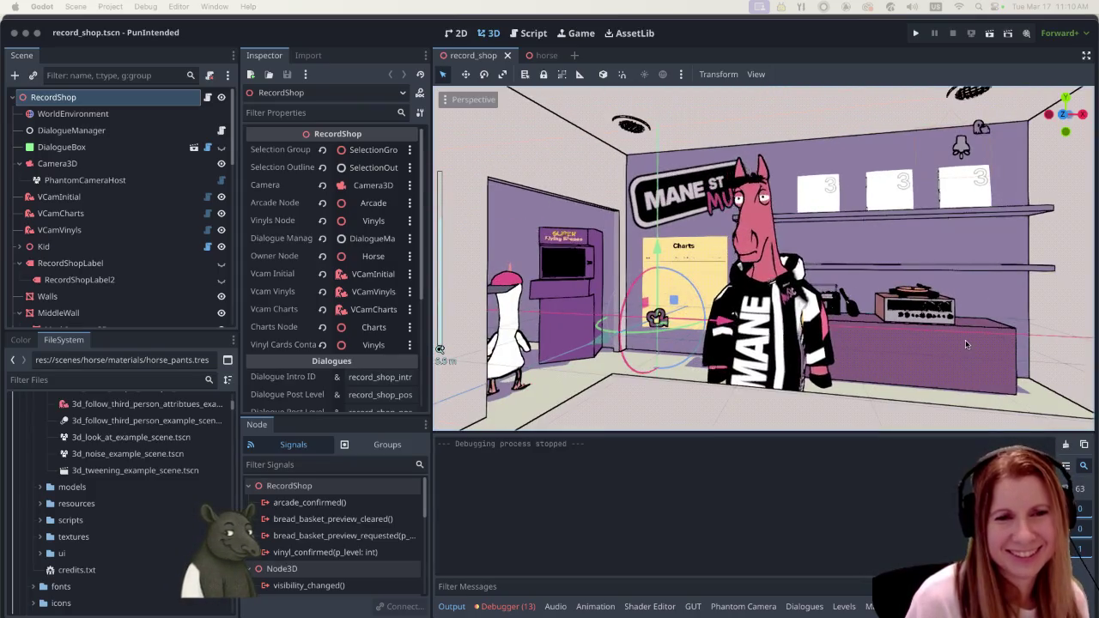
{"action": "scroll", "coordinate": [963, 340], "scroll_direction": "down", "scroll_amount": 2}
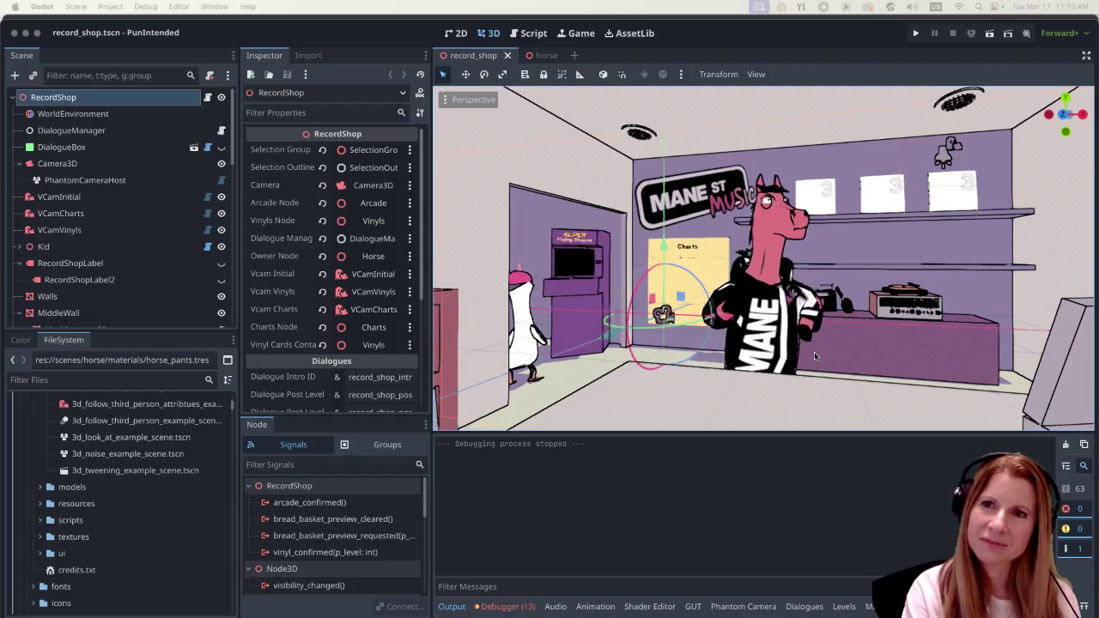
{"action": "scroll", "coordinate": [863, 361], "scroll_direction": "right", "scroll_amount": 2}
{"action": "scroll", "coordinate": [863, 360], "scroll_direction": "right", "scroll_amount": 2}
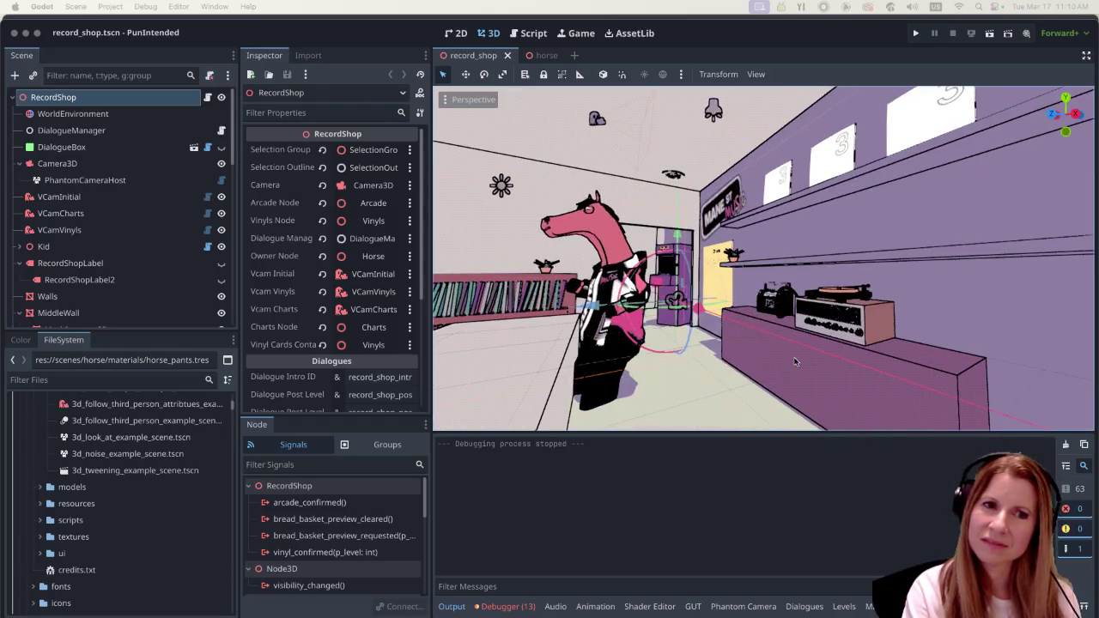
{"action": "scroll", "coordinate": [805, 357], "scroll_direction": "left", "scroll_amount": 3}
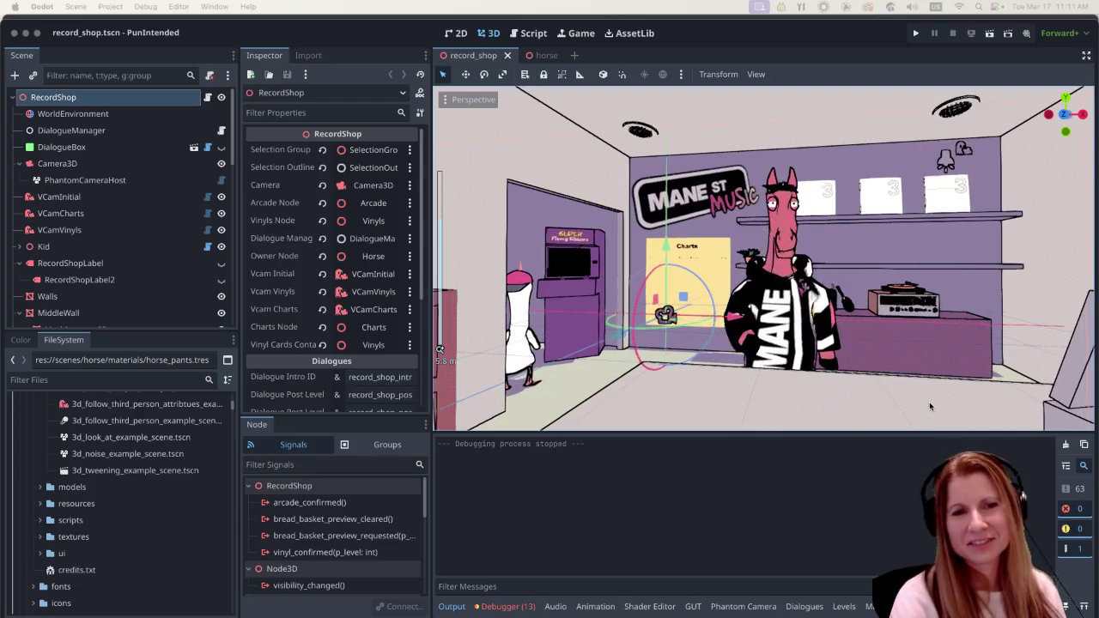
Return to a wider frontal view of the horse beneath the MANE ST MUSIC sign.
{"action": "scroll", "coordinate": [912, 390], "scroll_direction": "up", "scroll_amount": 3}
{"action": "scroll", "coordinate": [905, 386], "scroll_direction": "down", "scroll_amount": 3}
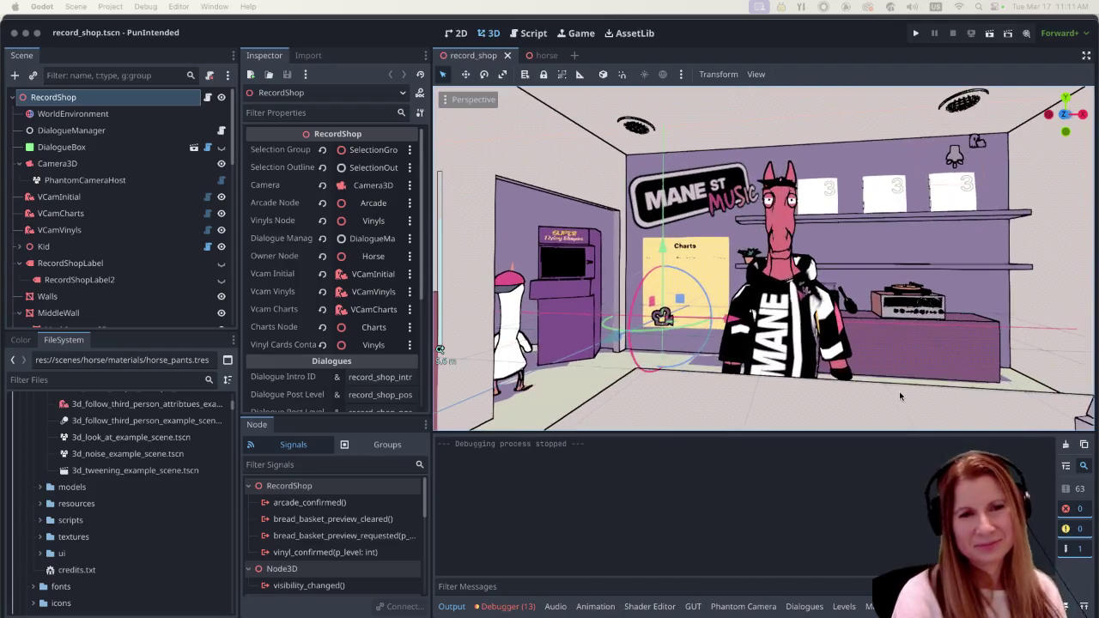
{"action": "scroll", "coordinate": [899, 391], "scroll_direction": "up", "scroll_amount": 5}
{"action": "scroll", "coordinate": [883, 340], "scroll_direction": "left", "scroll_amount": 5}
{"action": "scroll", "coordinate": [883, 345], "scroll_direction": "left", "scroll_amount": 5}
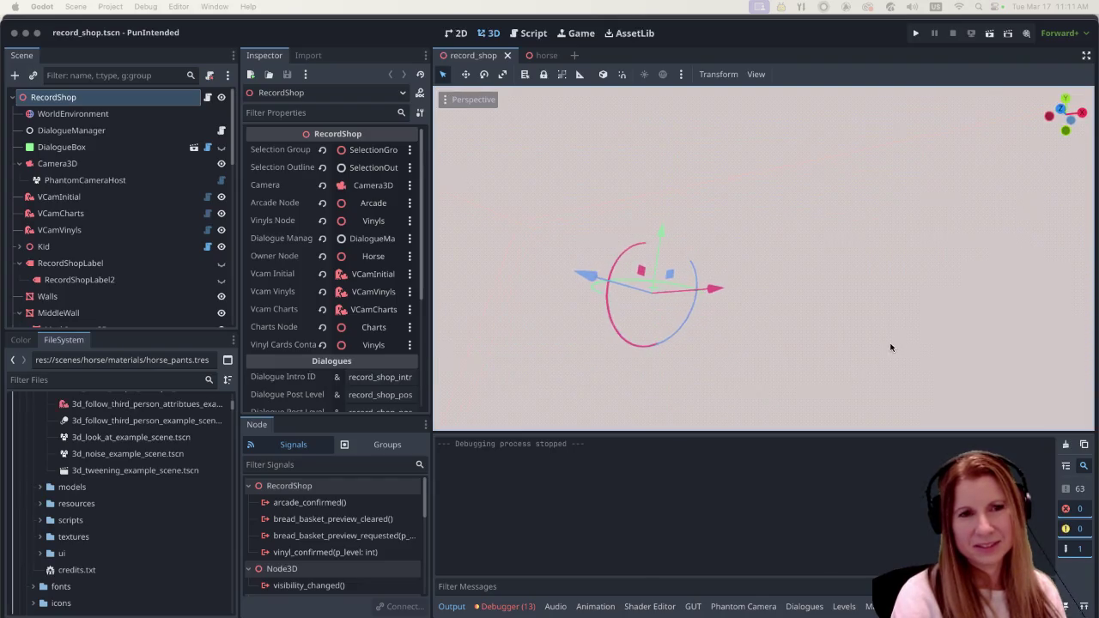
{"action": "scroll", "coordinate": [898, 365], "scroll_direction": "down", "scroll_amount": 5}
{"action": "scroll", "coordinate": [899, 374], "scroll_direction": "up", "scroll_amount": 5}
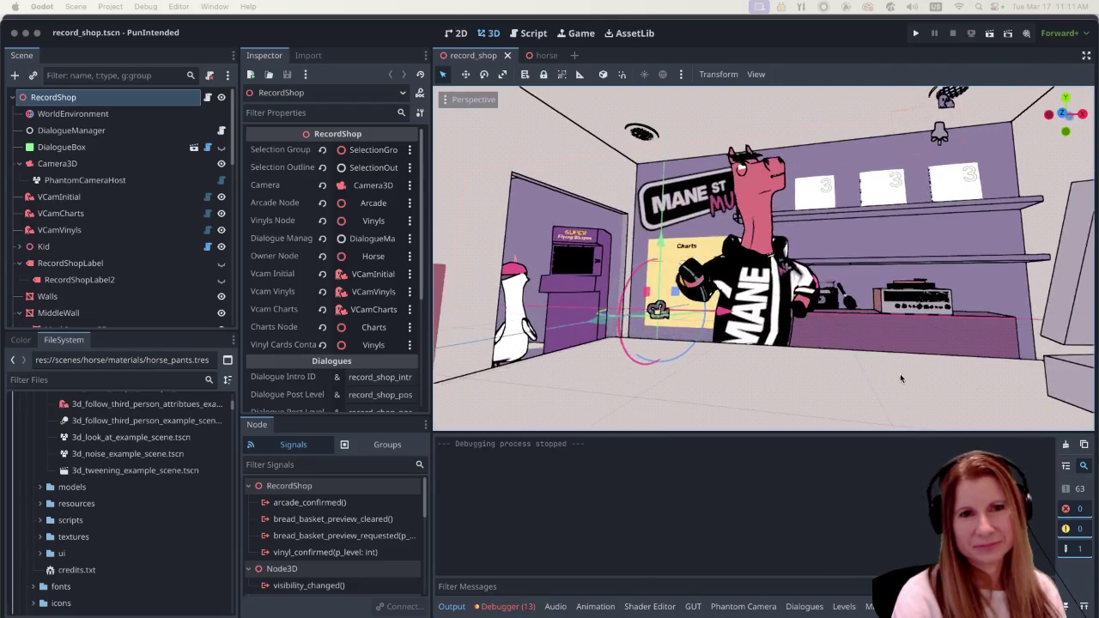
{"action": "scroll", "coordinate": [850, 319], "scroll_direction": "down", "scroll_amount": 3}
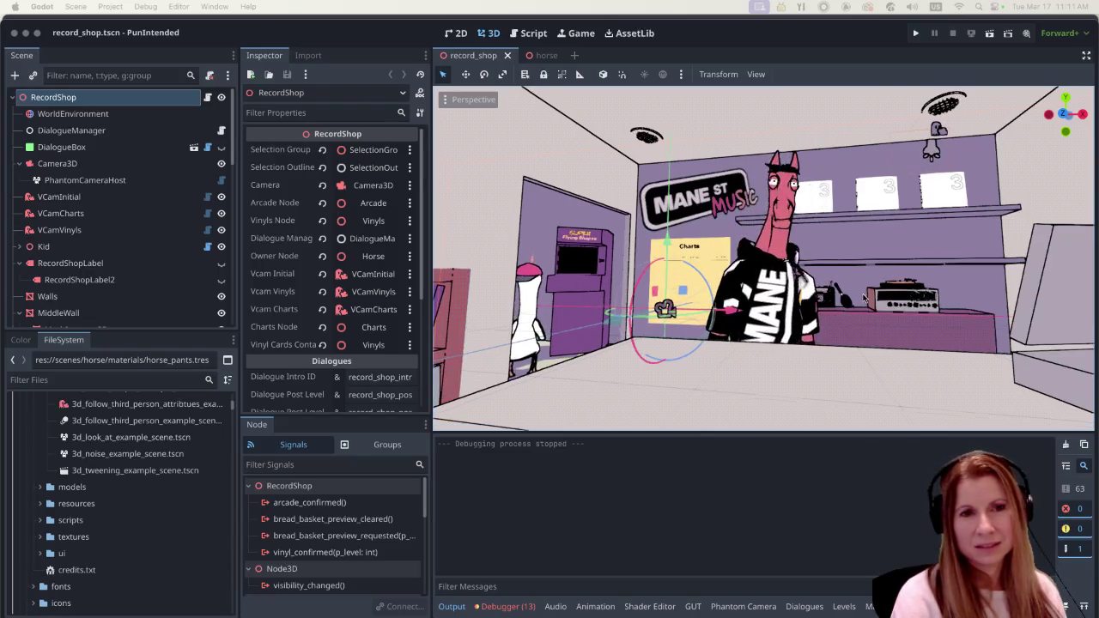
{"action": "scroll", "coordinate": [861, 305], "scroll_direction": "up", "scroll_amount": 3}
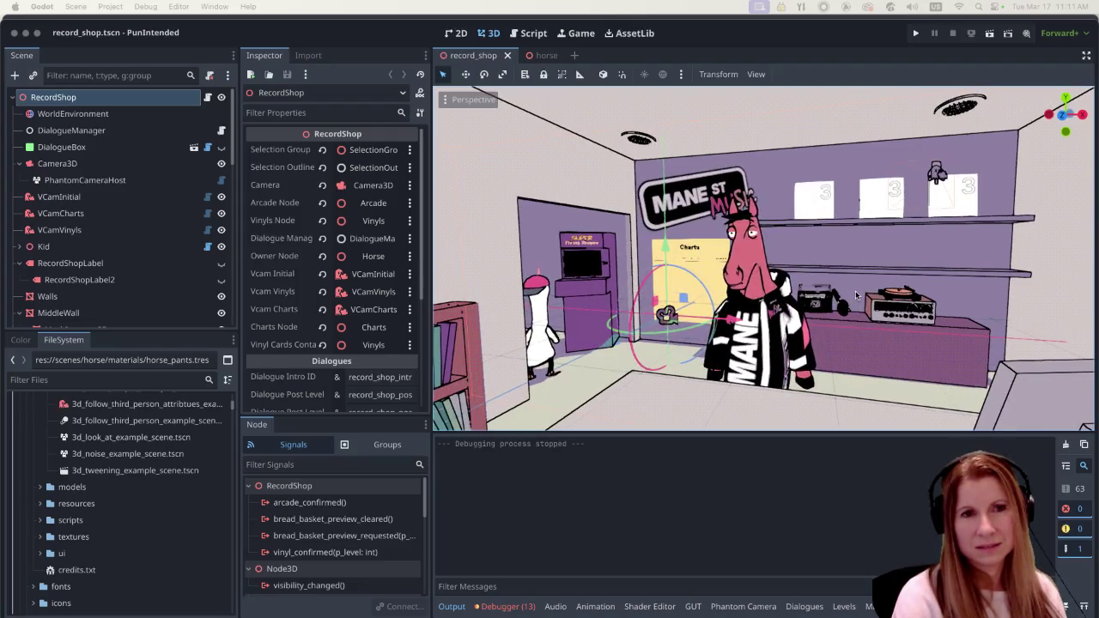
{"action": "scroll", "coordinate": [857, 304], "scroll_direction": "up", "scroll_amount": 2}
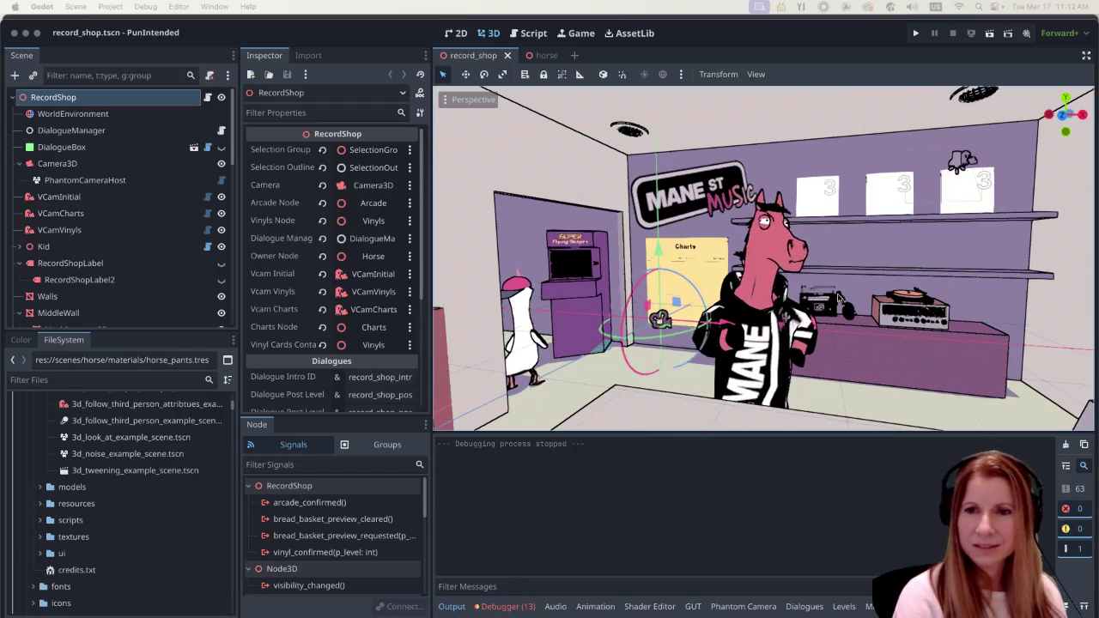